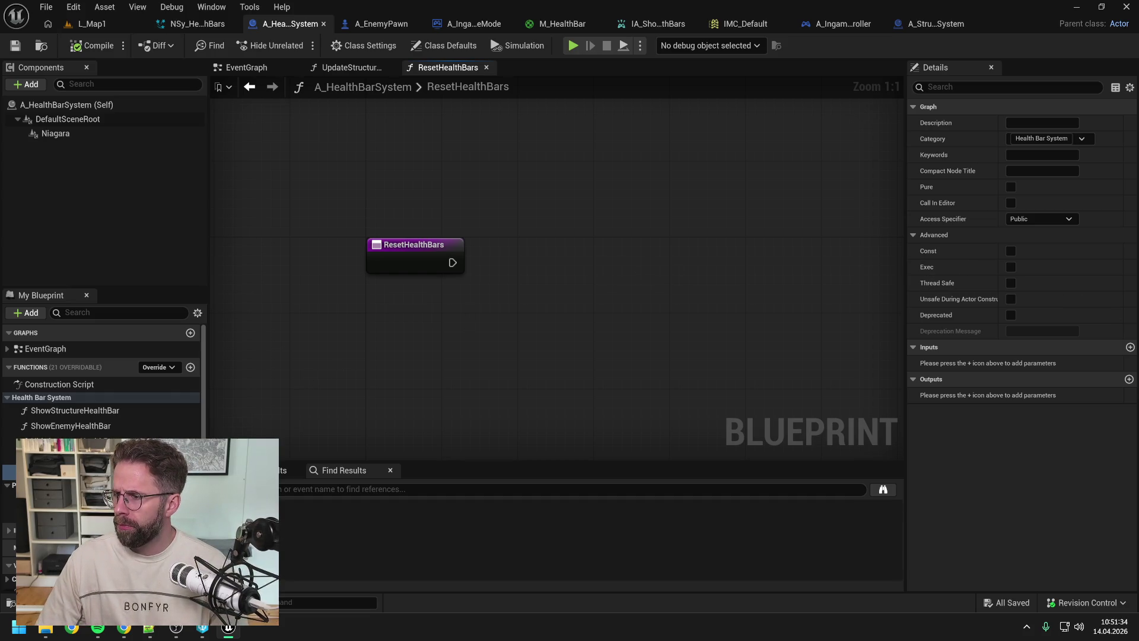
key("super+d")
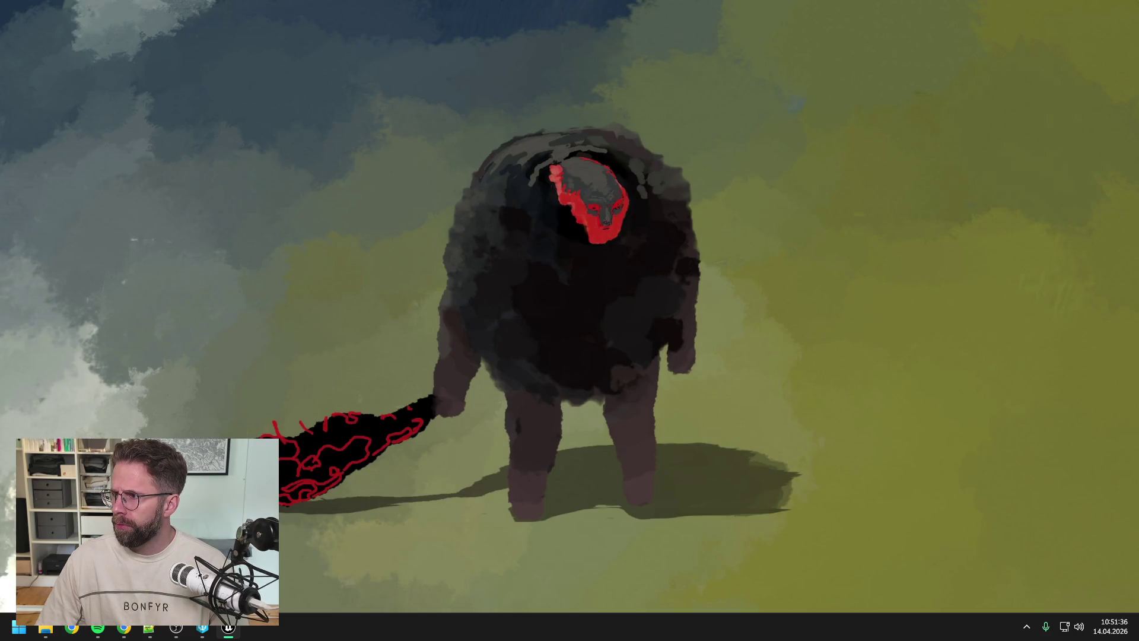
key("super+d")
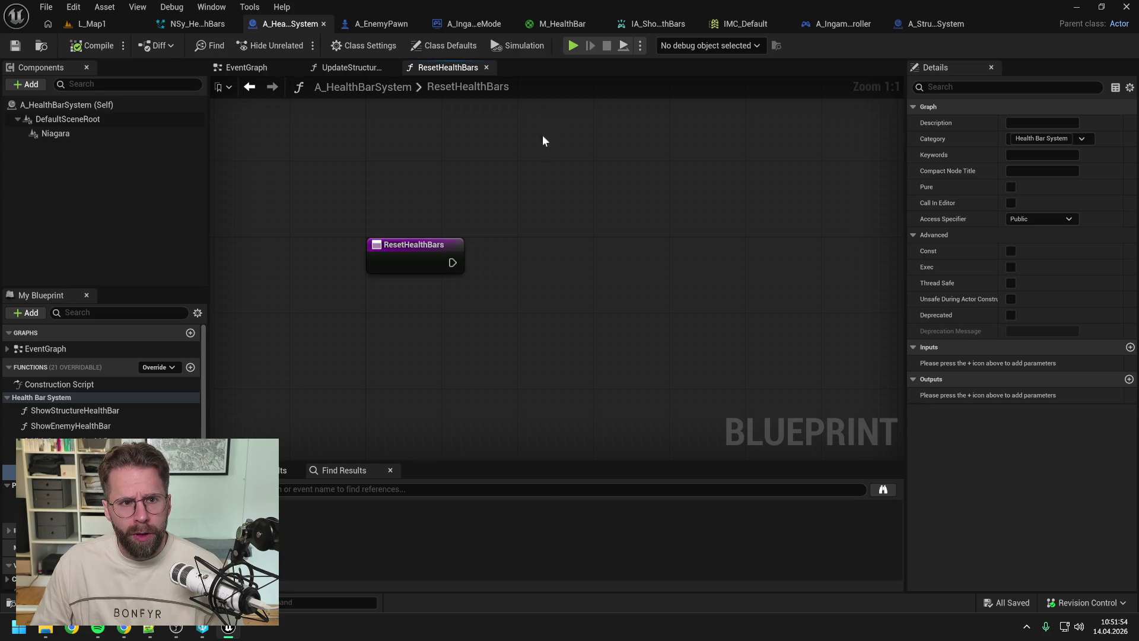
left_click(198, 23)
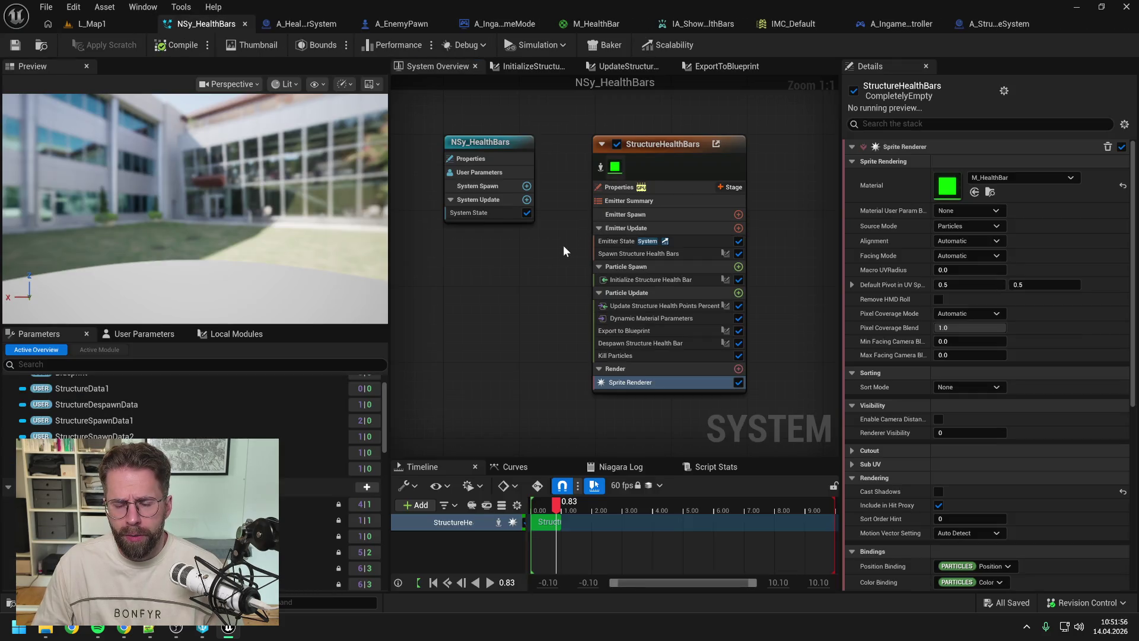
left_click_drag(525, 223, 528, 240)
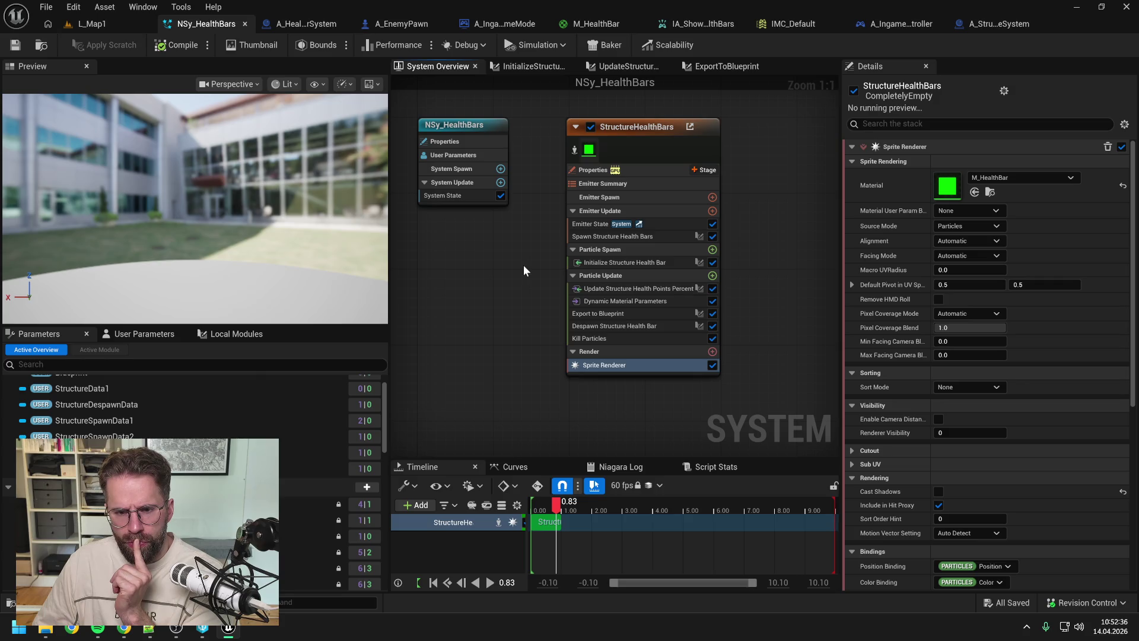
left_click(978, 30)
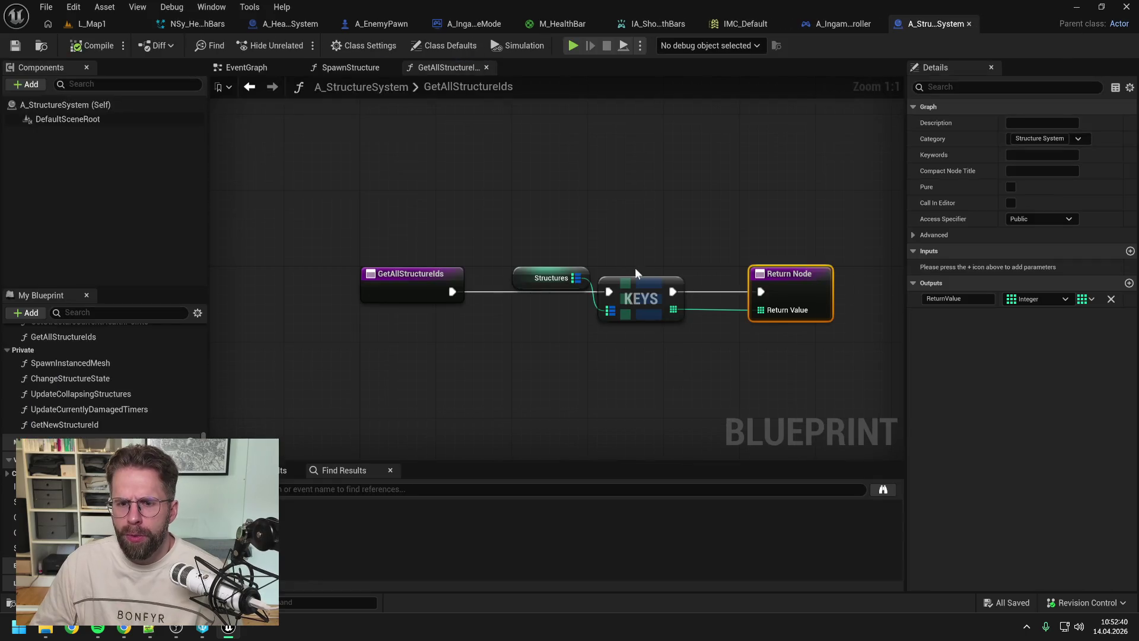
left_click(615, 213)
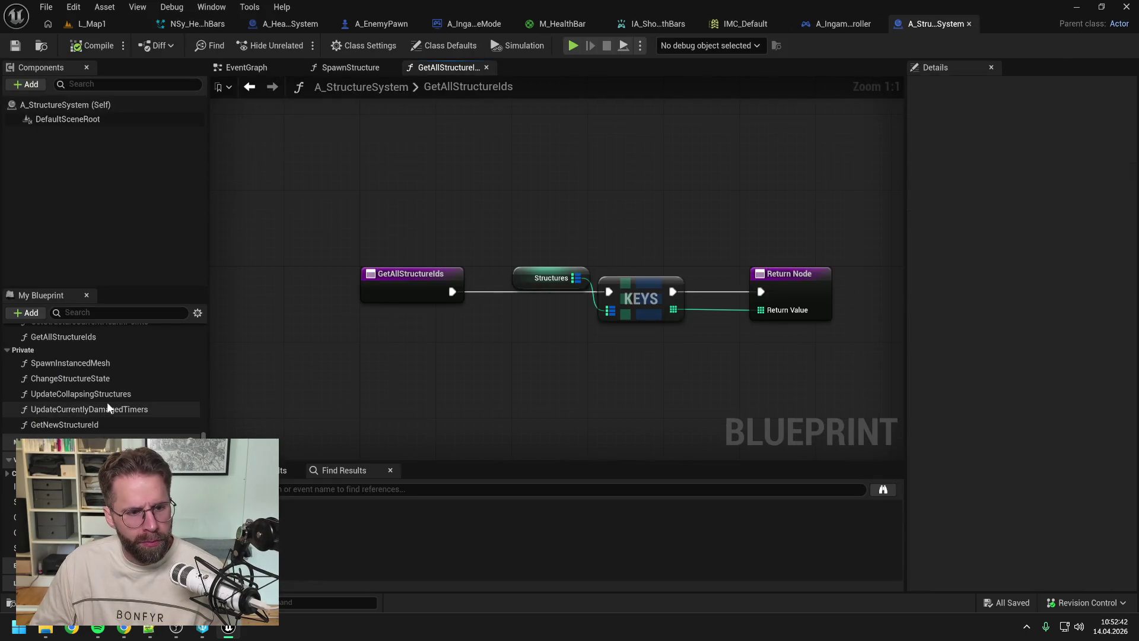
scroll(107, 401, "up", 2)
scroll(107, 401, "up", 3)
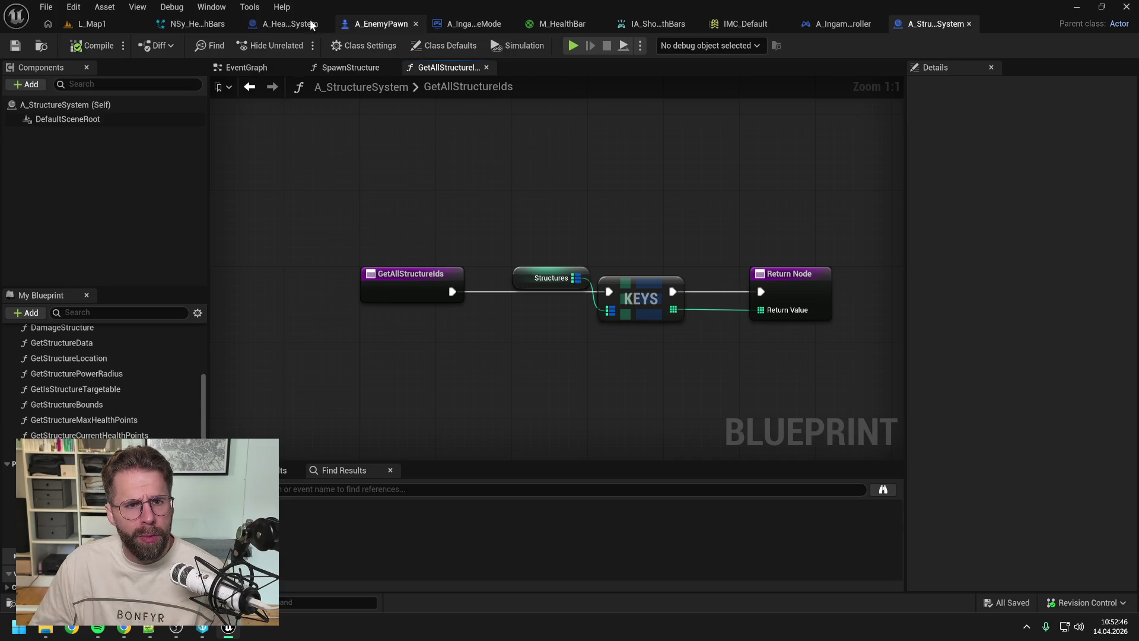
left_click(296, 24)
scroll(159, 375, "down", 4)
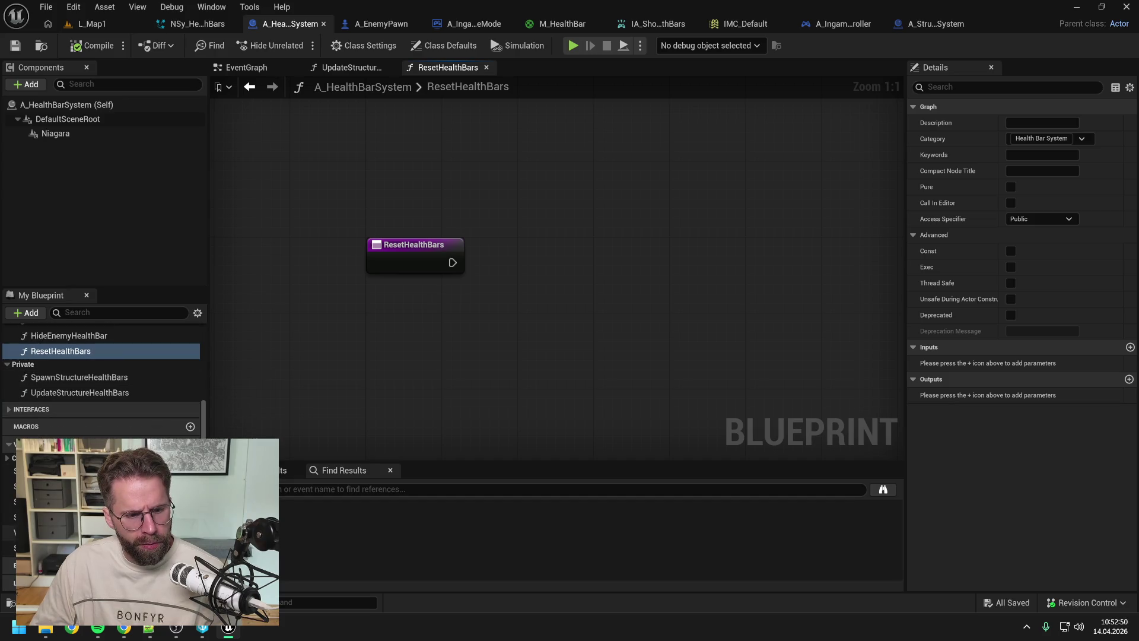
Step: Add a Visible Structure Ids getter to ResetHealthBars and a For Each Loop over it
left_click(59, 533)
left_click_drag(59, 532, 501, 237)
left_click(543, 257)
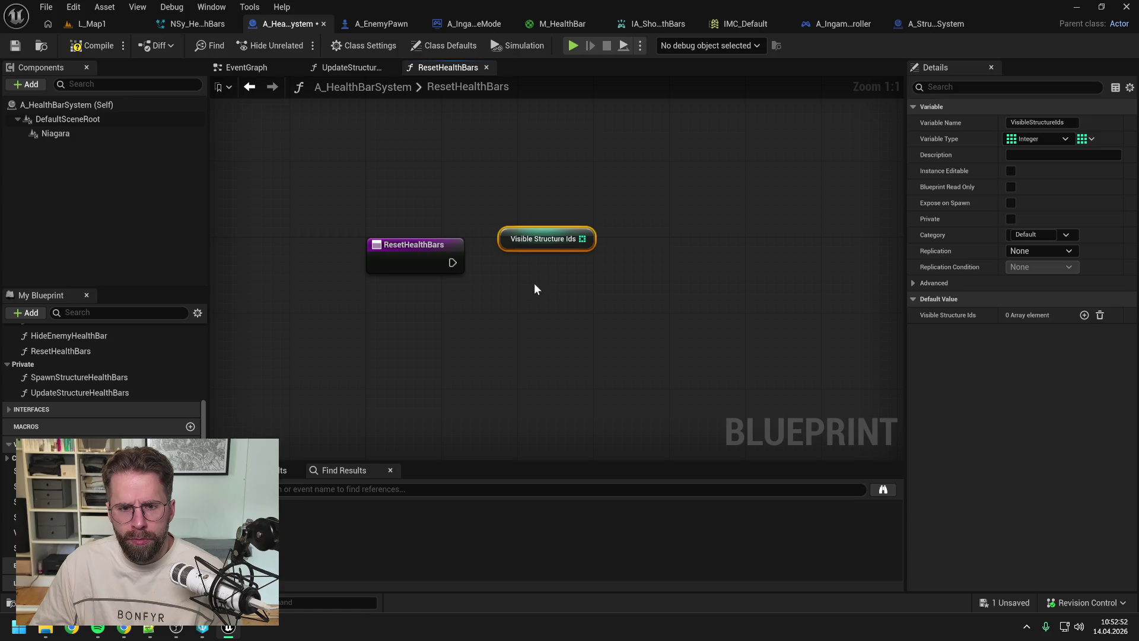
scroll(97, 384, "up", 2)
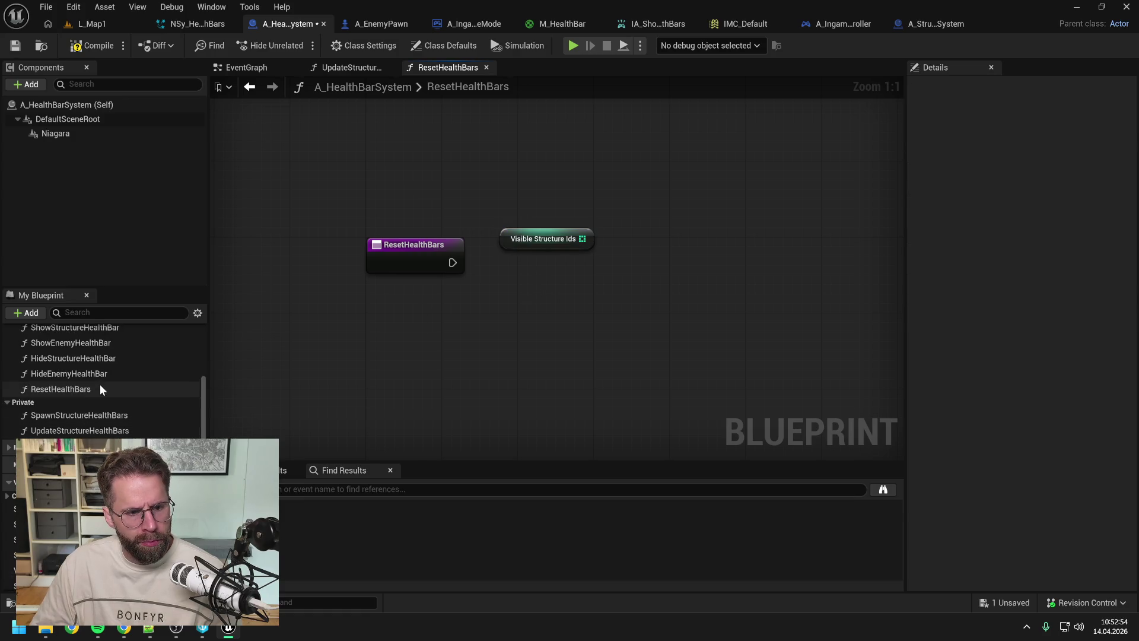
scroll(94, 378, "up", 1)
left_click_drag(80, 376, 710, 231)
left_click_drag(587, 239, 596, 280)
type("for each")
left_click(635, 386)
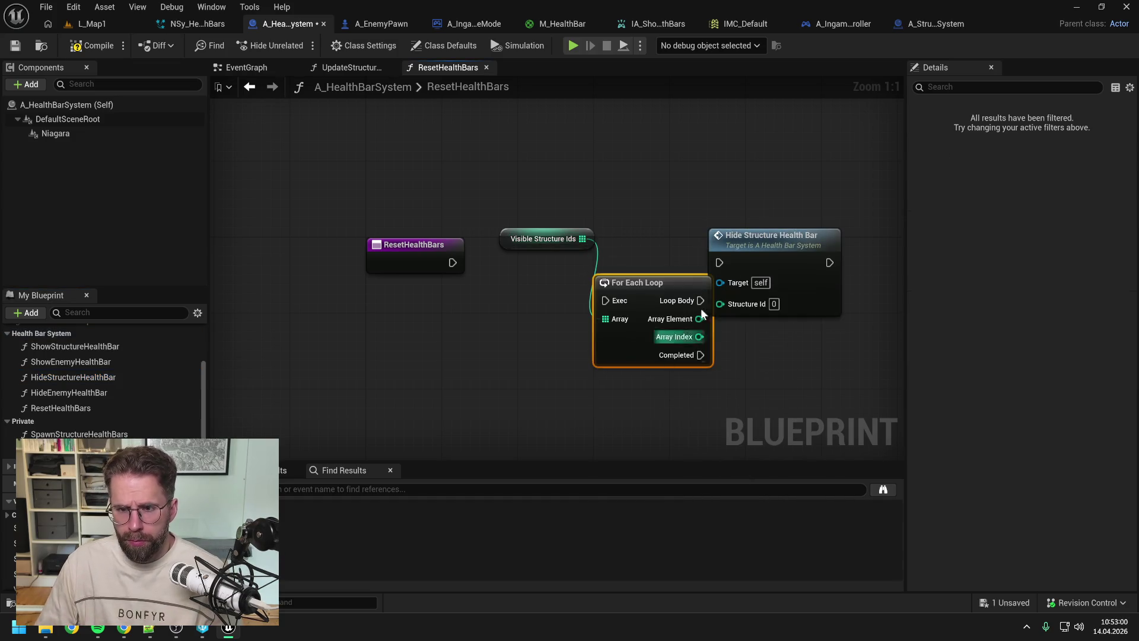
Step: Wire Loop Body to Hide Structure Health Bar with Array Element as Structure Id, then open that function
left_click_drag(773, 236, 847, 237)
mouse_move(652, 282)
left_mouse_down()
mouse_move(660, 255)
mouse_move(681, 244)
left_mouse_up()
left_click_drag(452, 262, 634, 262)
left_click_drag(729, 263, 794, 262)
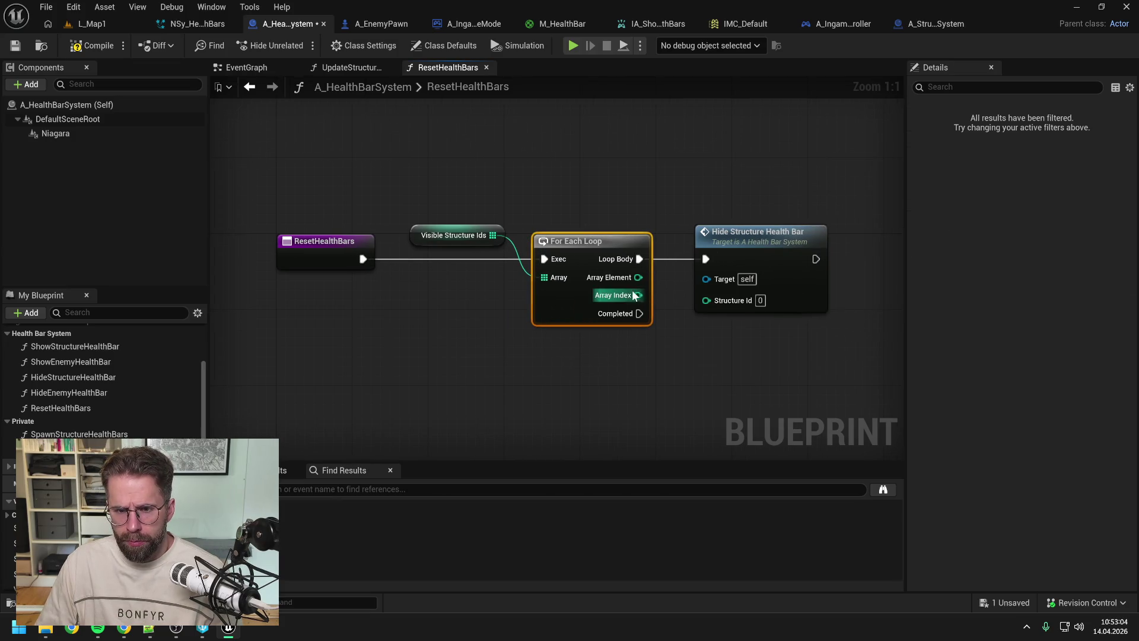
left_click_drag(638, 278, 707, 300)
double_click(746, 247)
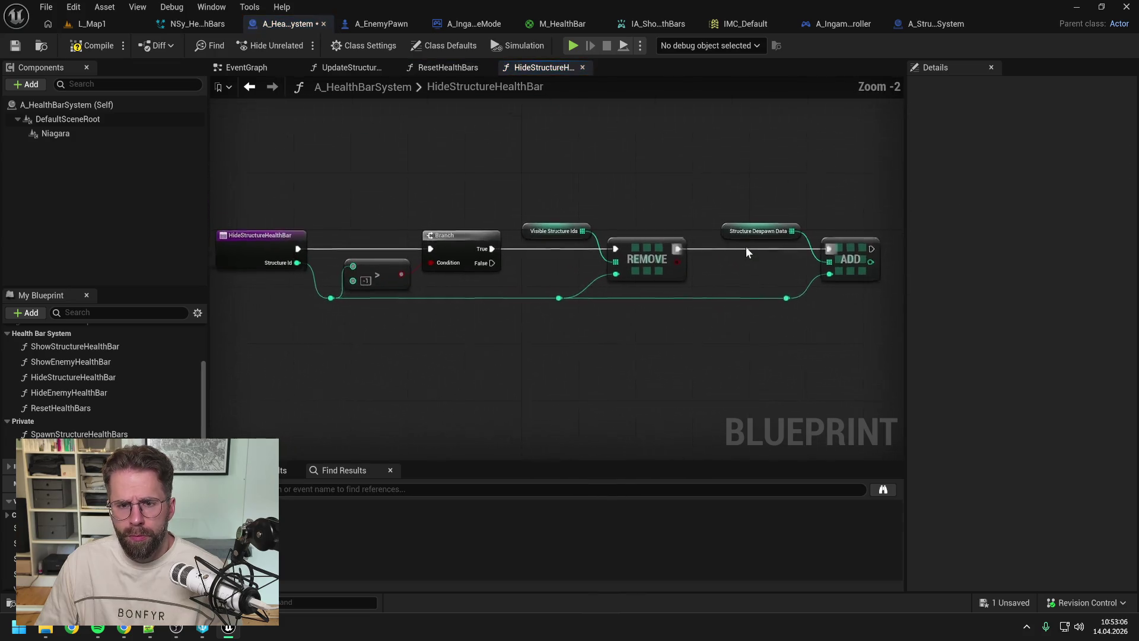
Step: Compile the health bar system, check HideAllHealthBars in A_IngamePlayerController, and play L_Map1
left_click(89, 46)
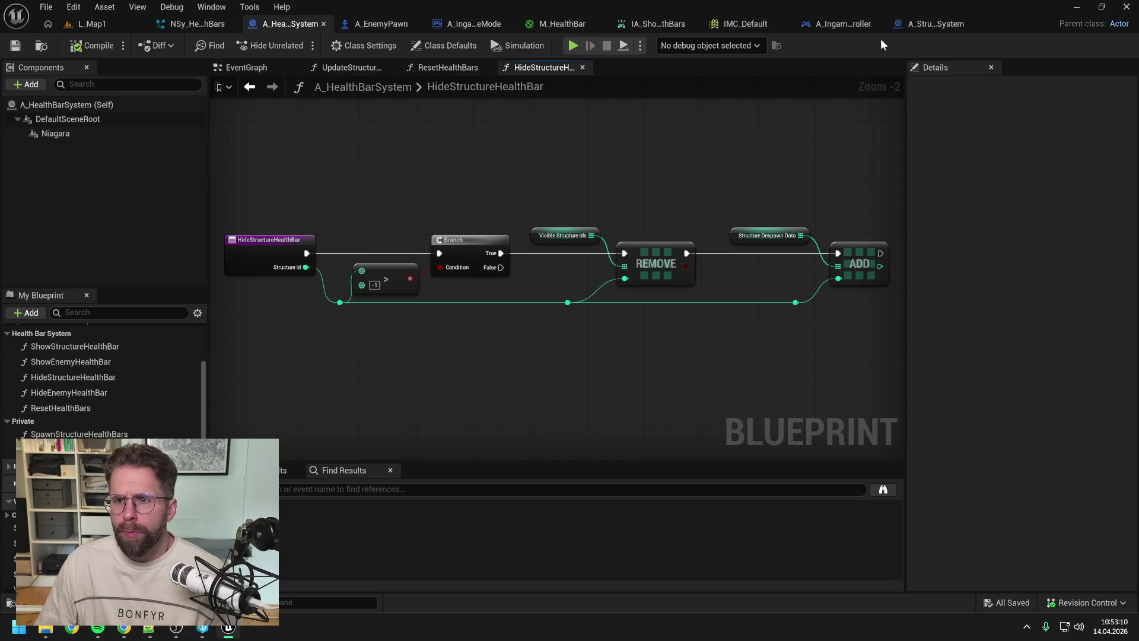
left_click(843, 24)
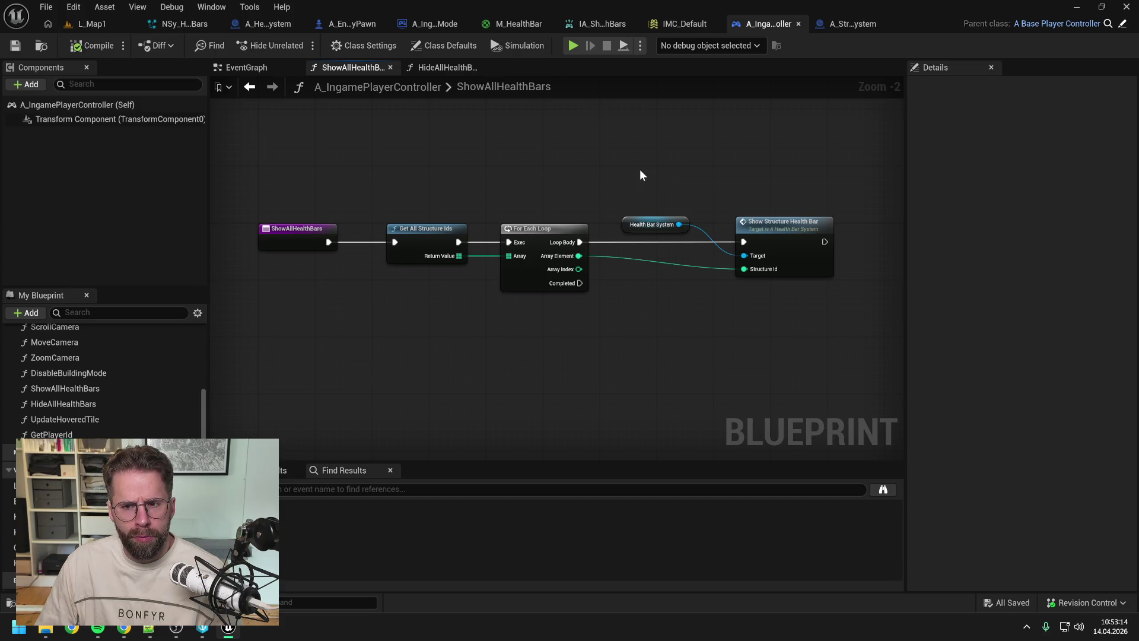
left_click(446, 67)
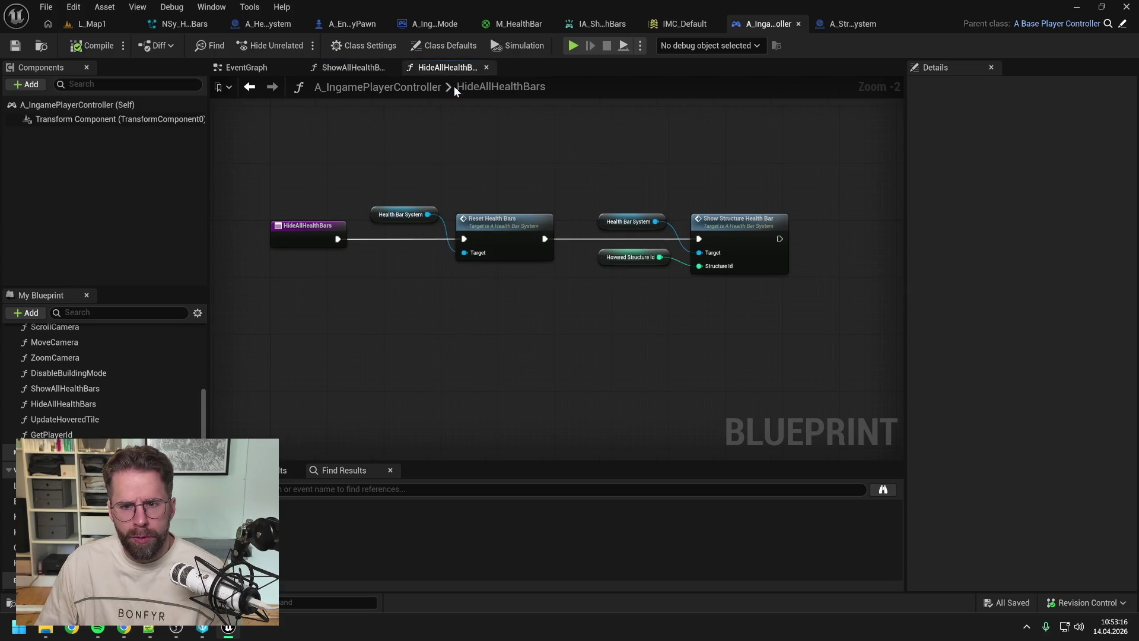
left_click(89, 23)
left_click(294, 45)
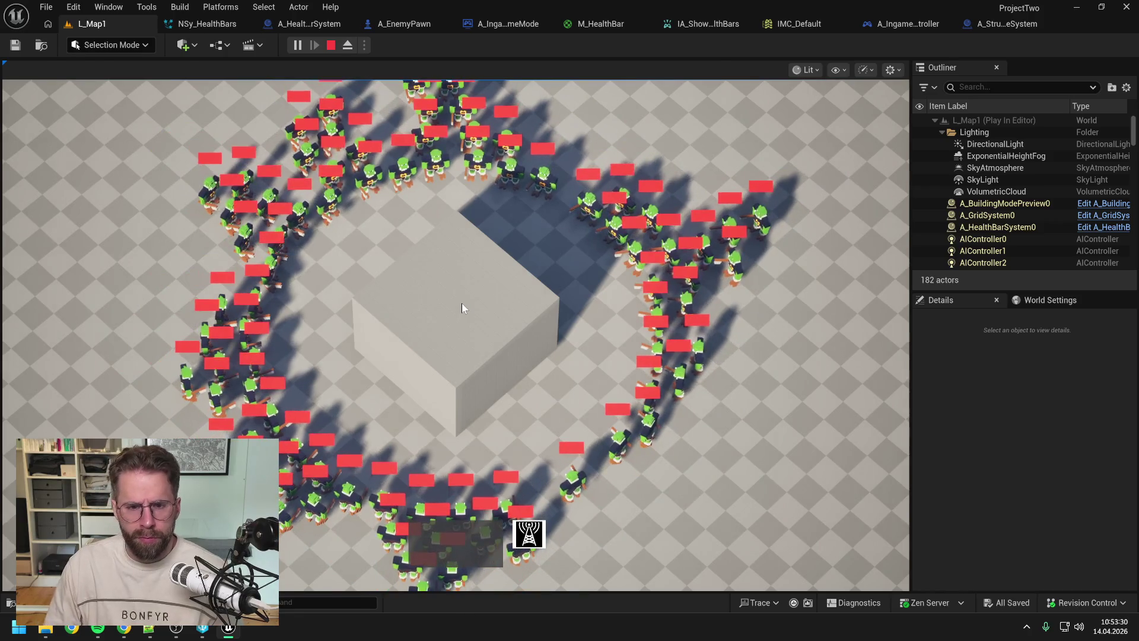
Step: Stop the play session and return to the A_IngamePlayerController blueprint
key("Escape")
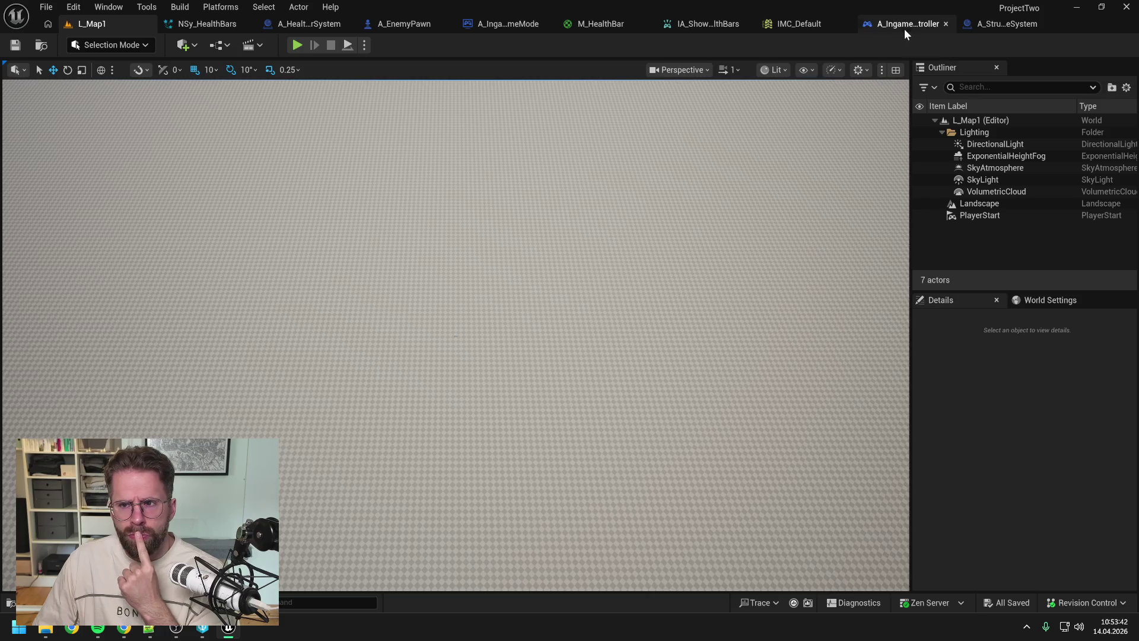
left_click(903, 26)
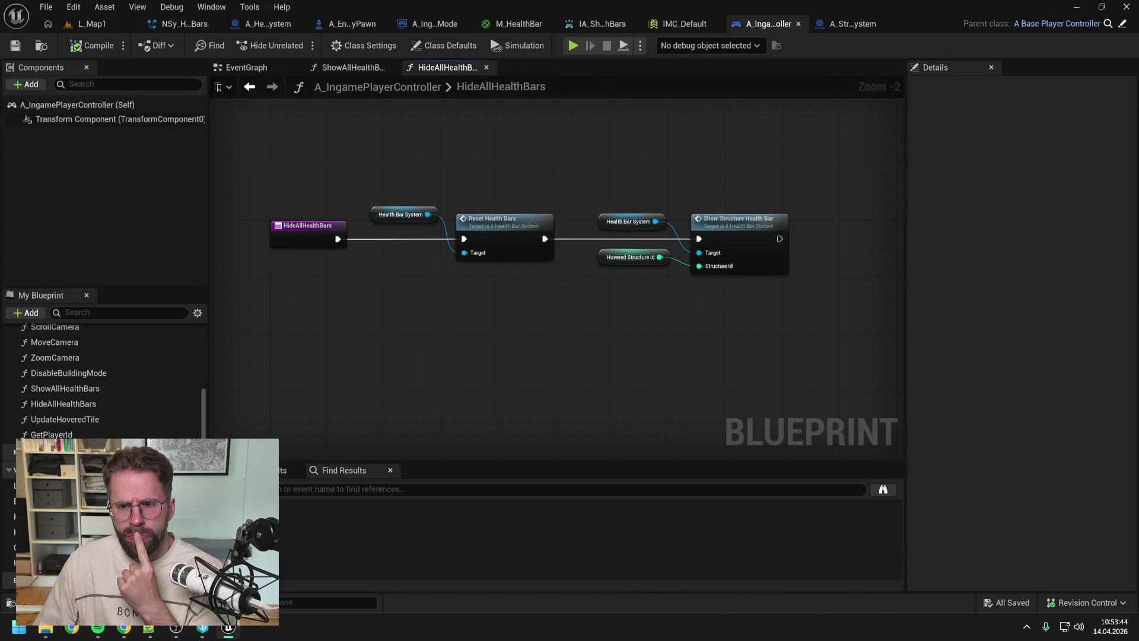
Step: Open ResetHealthBars from the Reset Health Bars node in the HideAllHealthBars graph
left_click_drag(700, 166, 671, 158)
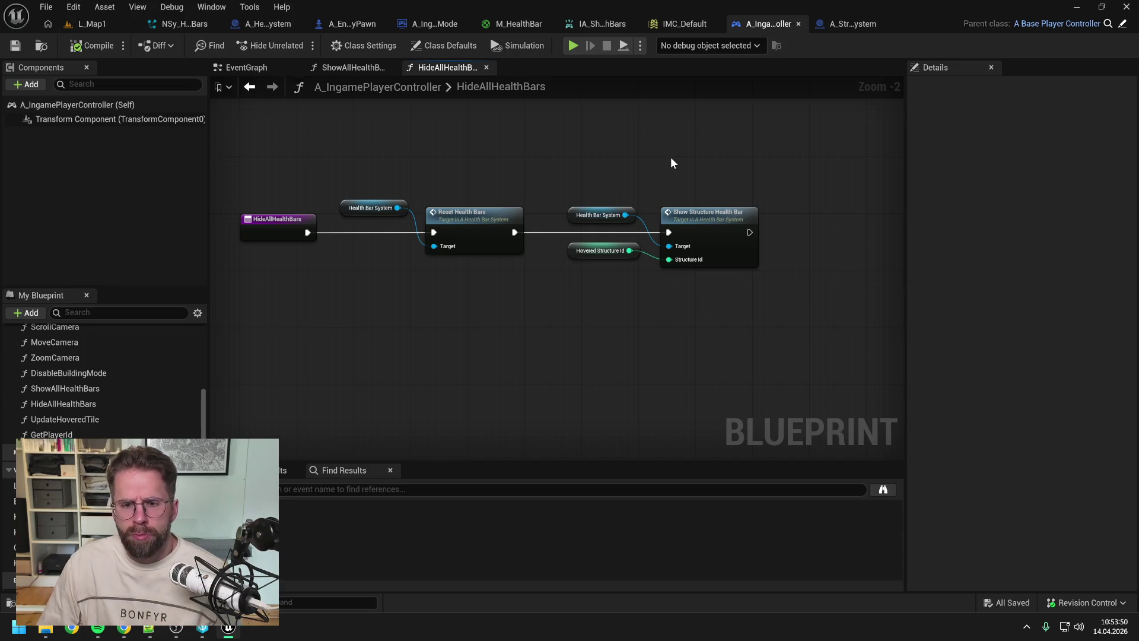
left_click(493, 220)
left_click_drag(514, 198, 642, 176)
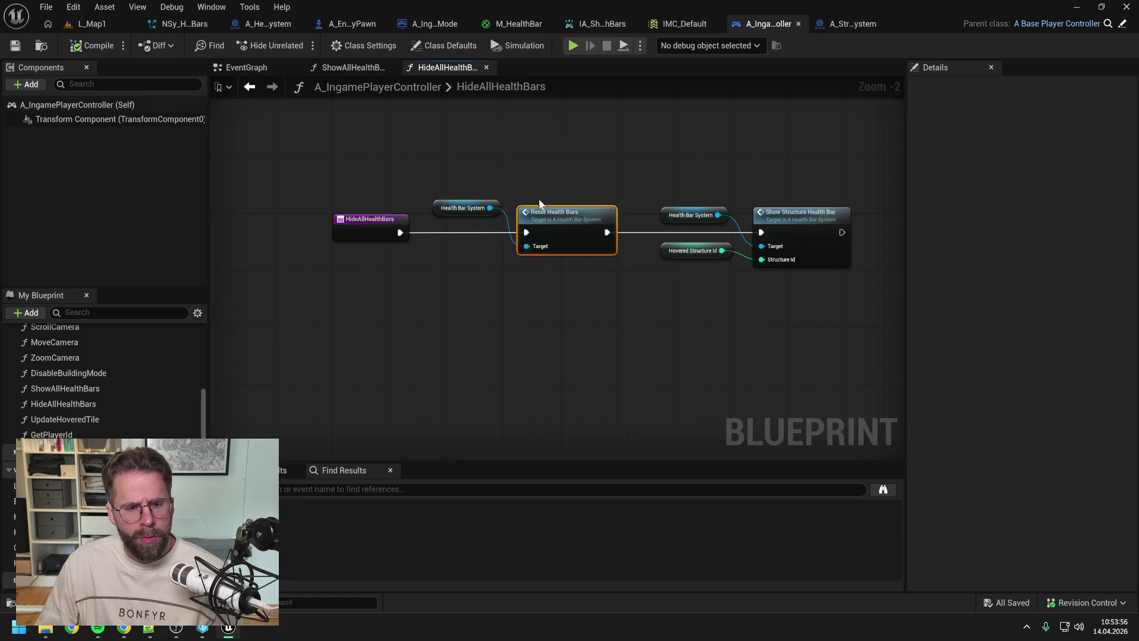
double_click(582, 217)
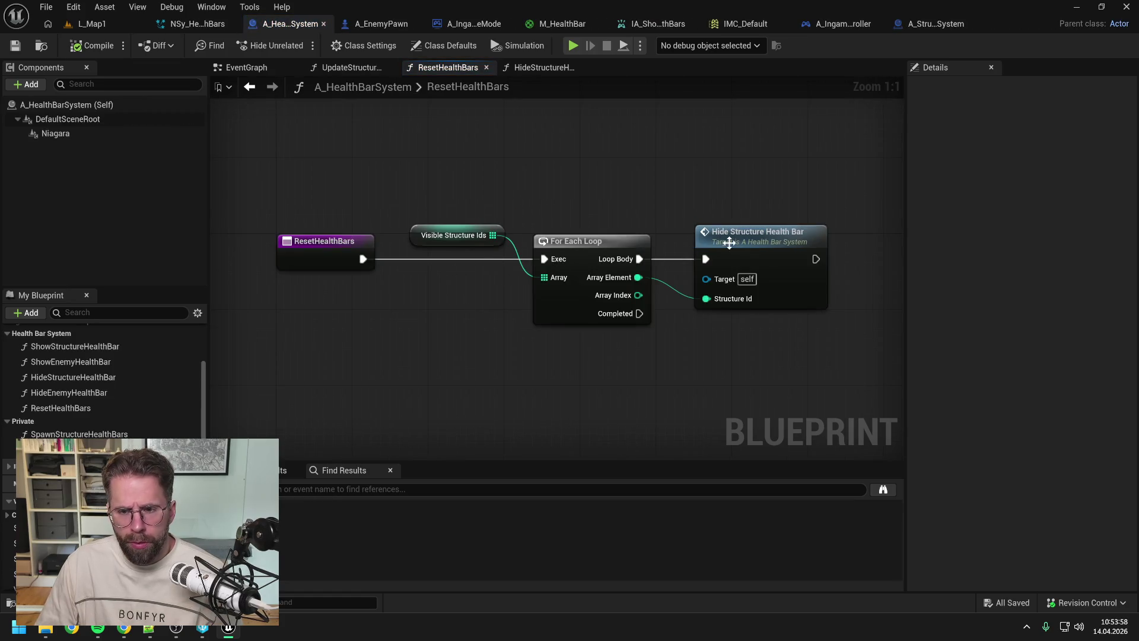
Step: Give ResetHealthBars an Integer input named HoveredStructureId, then save and compile
left_click(318, 253)
left_click(1130, 283)
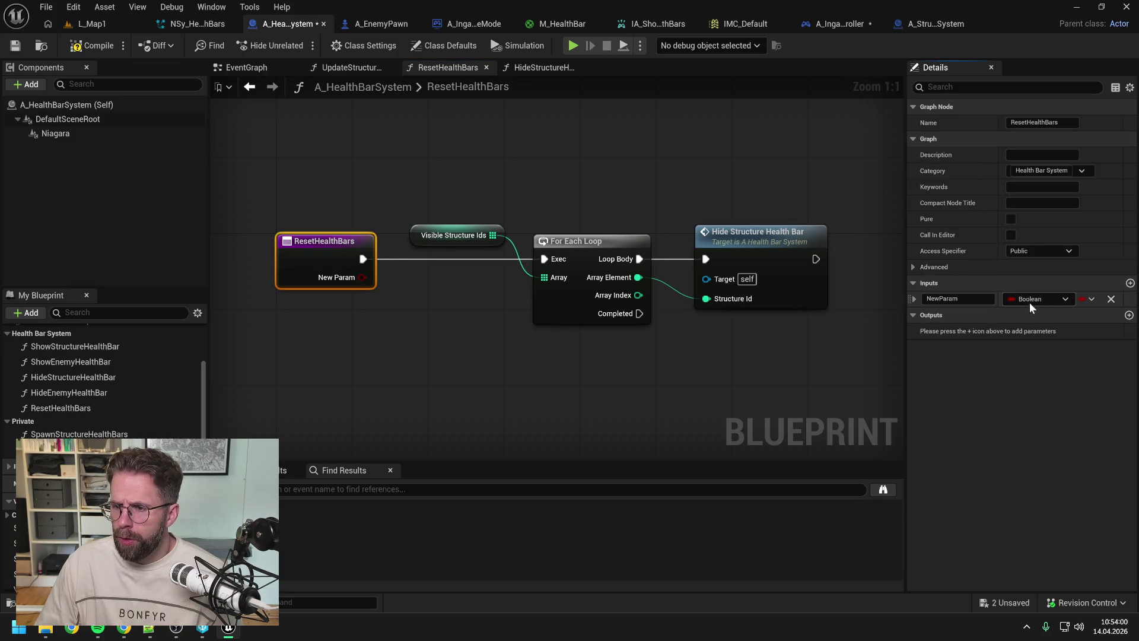
left_click(1038, 299)
left_click(995, 356)
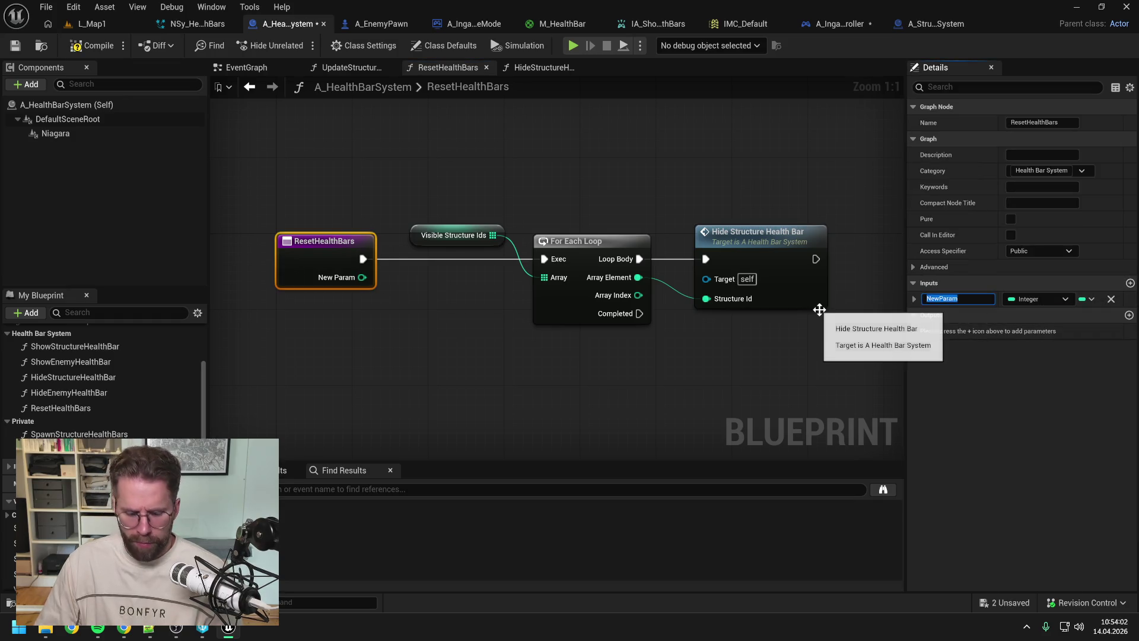
type("HoveredStructureId")
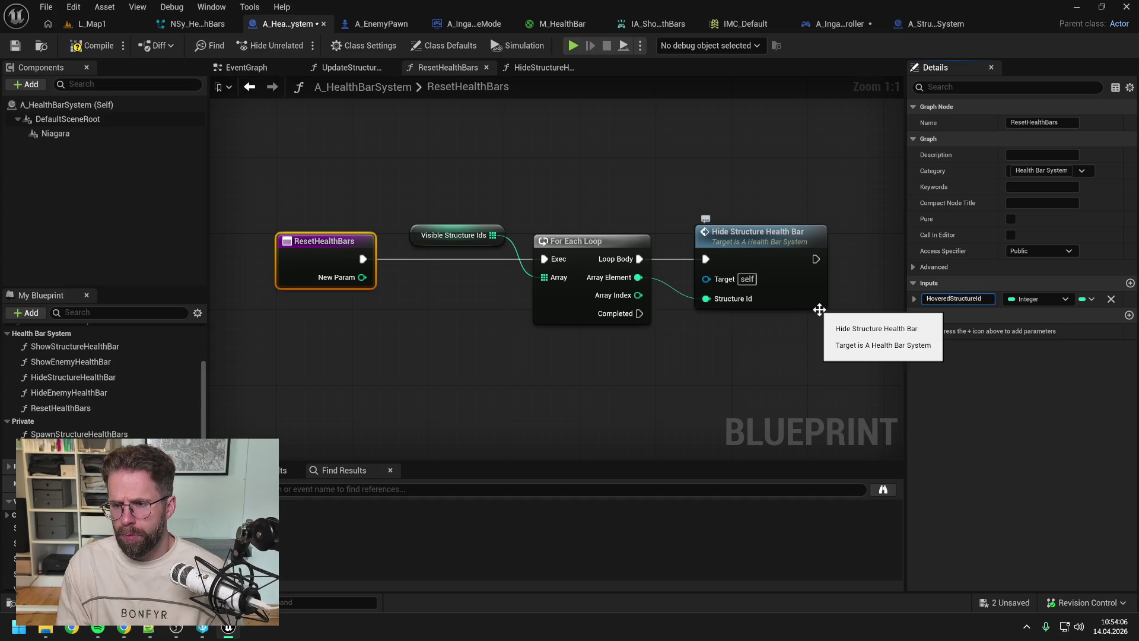
key("Return")
key("ctrl+s")
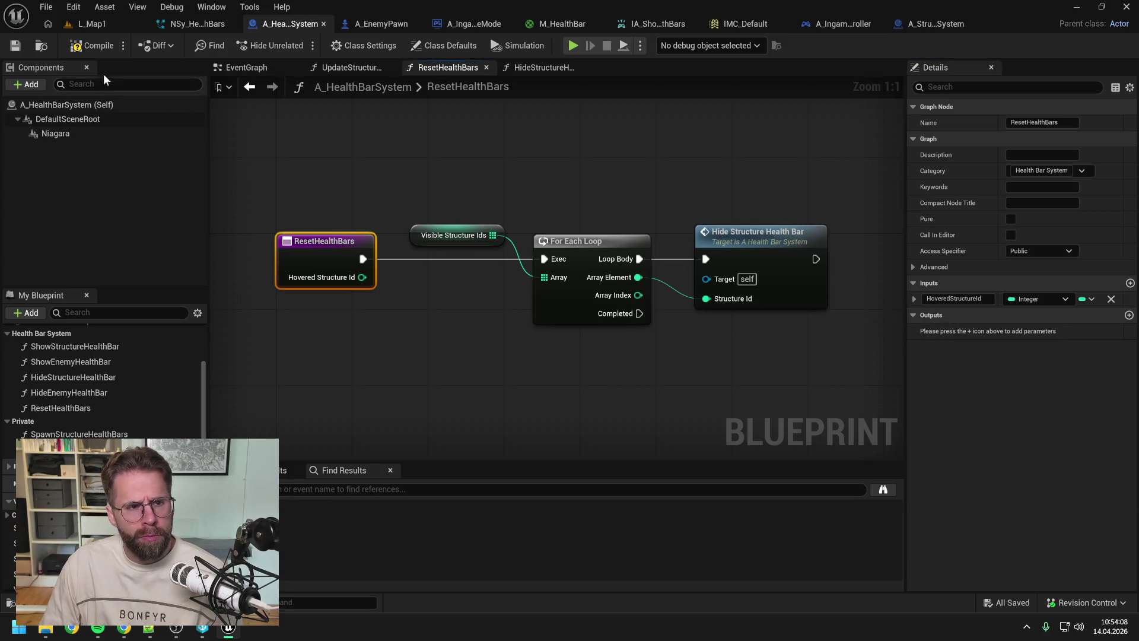
left_click(95, 47)
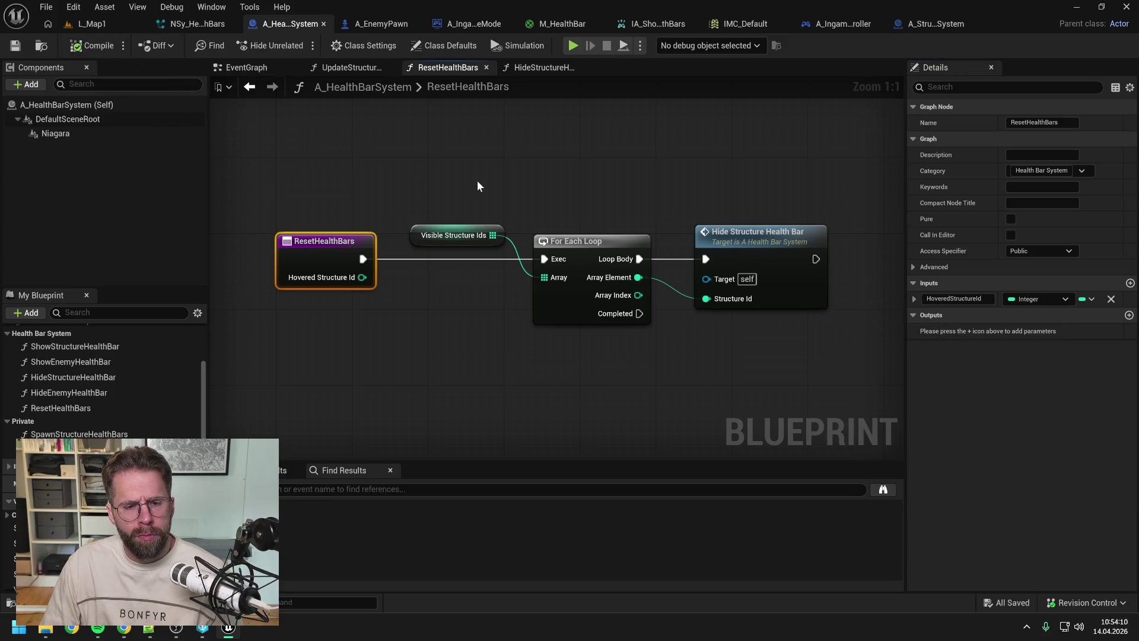
left_click(477, 182)
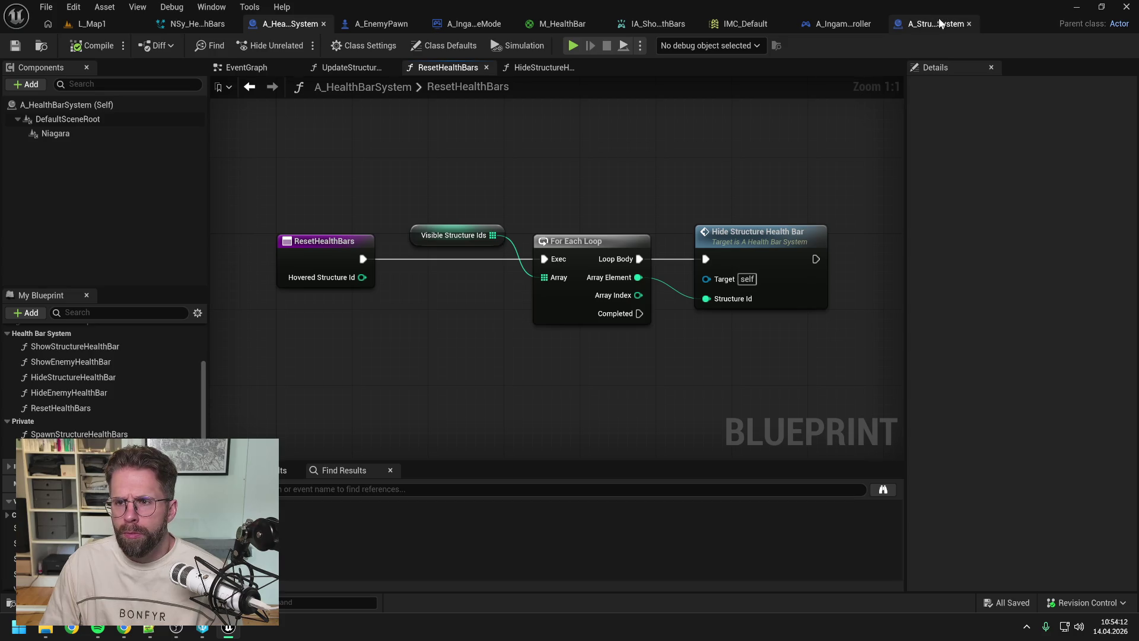
Step: In HideAllHealthBars, feed Hovered Structure Id into Reset Health Bars and delete the show-bar nodes
left_click(845, 26)
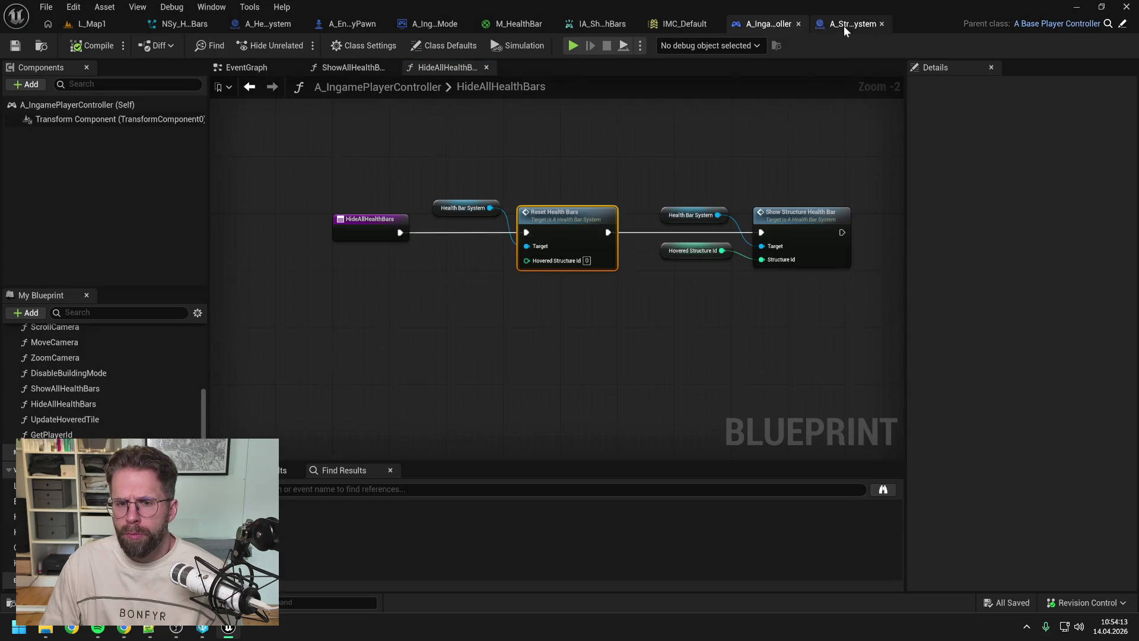
left_click(616, 171)
left_click(722, 251, "alt")
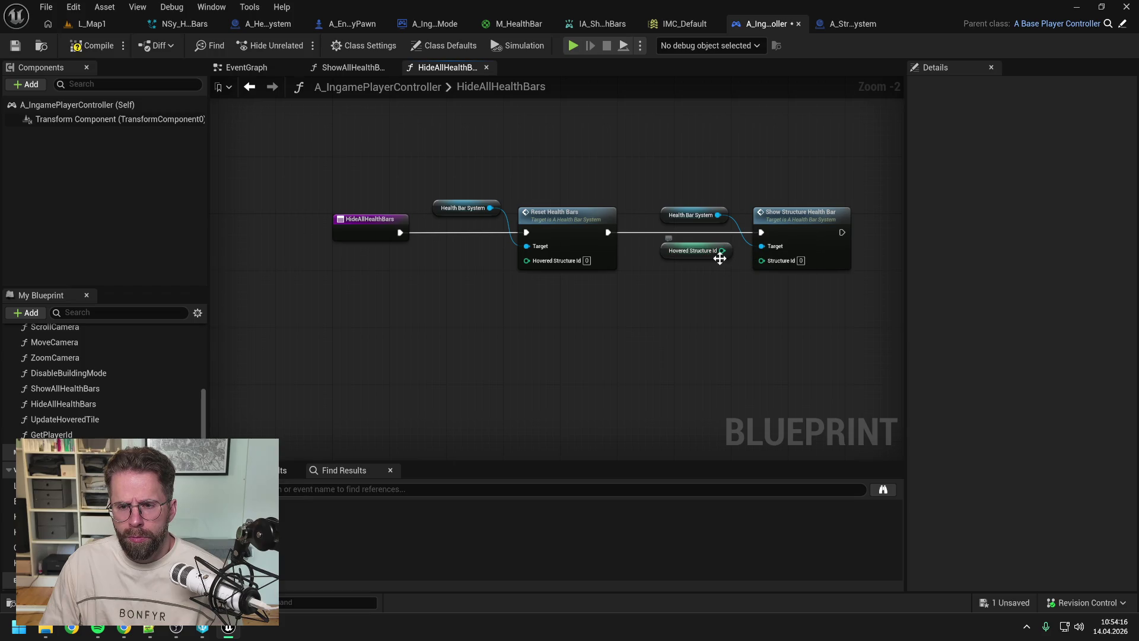
mouse_move(720, 258)
left_mouse_down()
mouse_move(489, 253)
mouse_move(527, 260)
left_mouse_up()
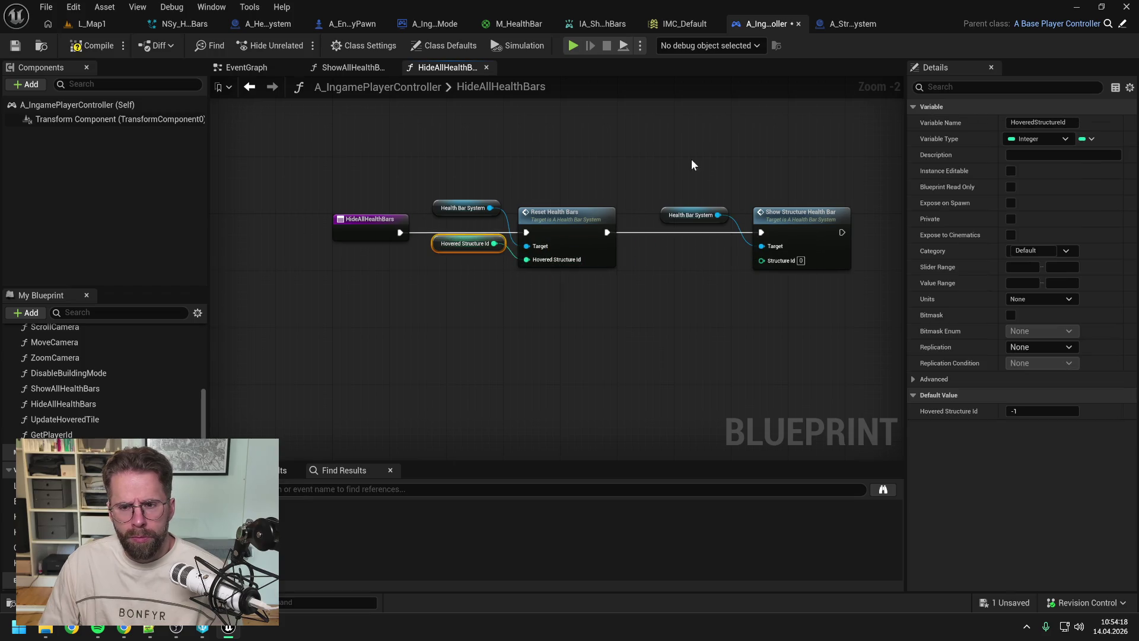
left_click_drag(692, 165, 749, 243)
key("Delete")
double_click(575, 219)
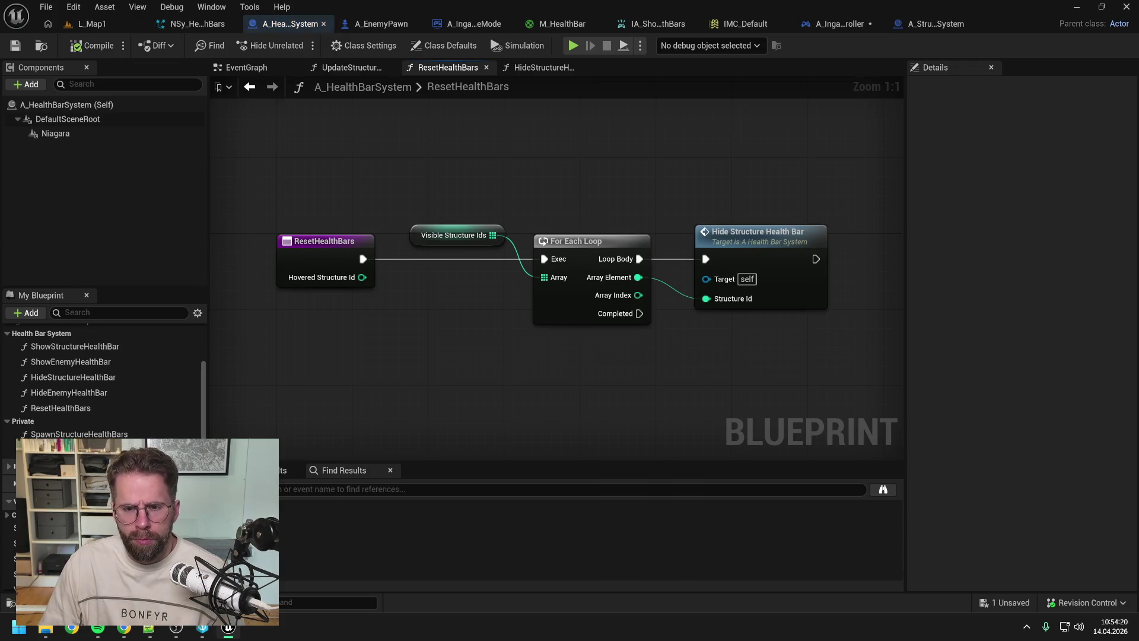
key("ctrl+shift+s")
scroll(561, 171, "down", 1)
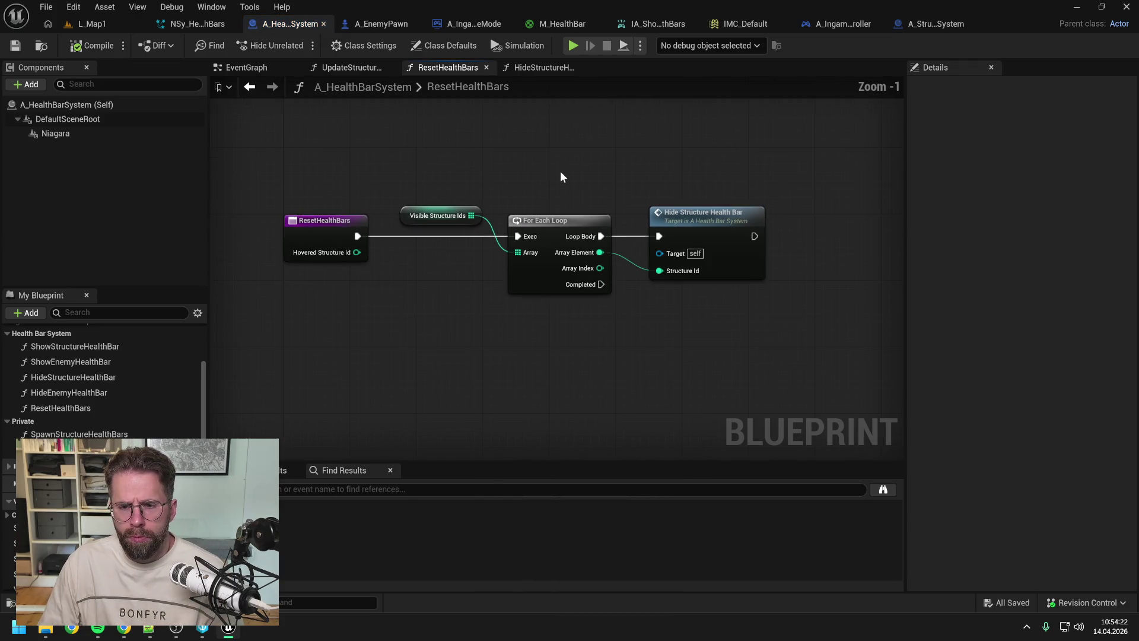
Step: Compare Array Element with Hovered Structure Id using a != node, routing the wire through reroutes
left_click_drag(654, 226, 752, 226)
left_click_drag(600, 253, 647, 277)
type("!=")
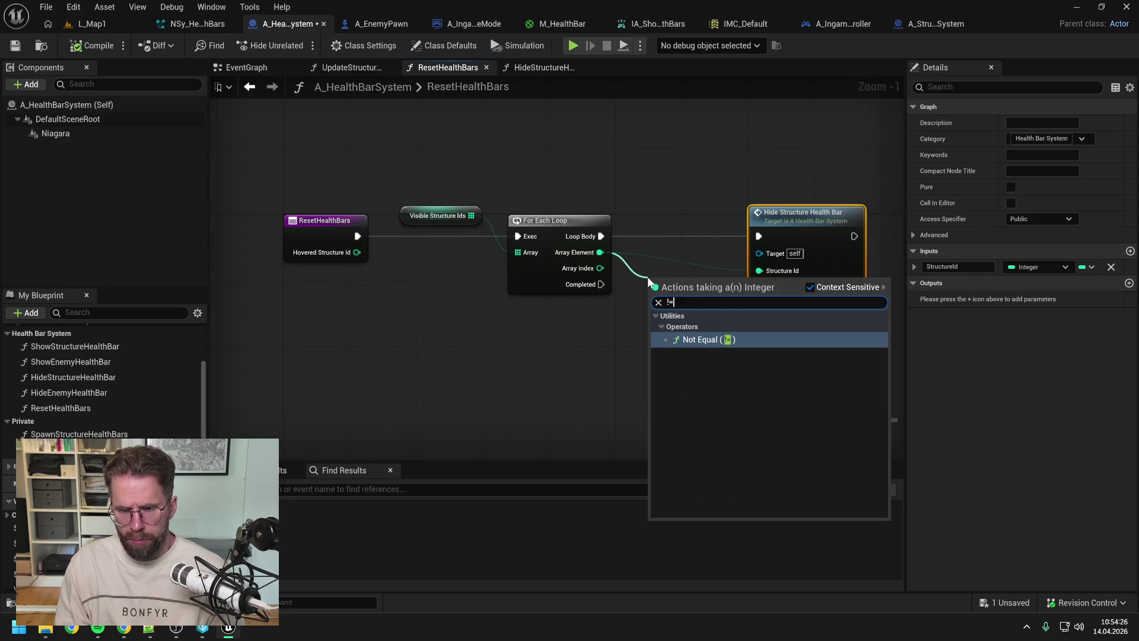
left_click(703, 332)
mouse_move(362, 253)
left_mouse_down()
mouse_move(647, 308)
mouse_move(651, 297)
left_mouse_up()
double_click(617, 295)
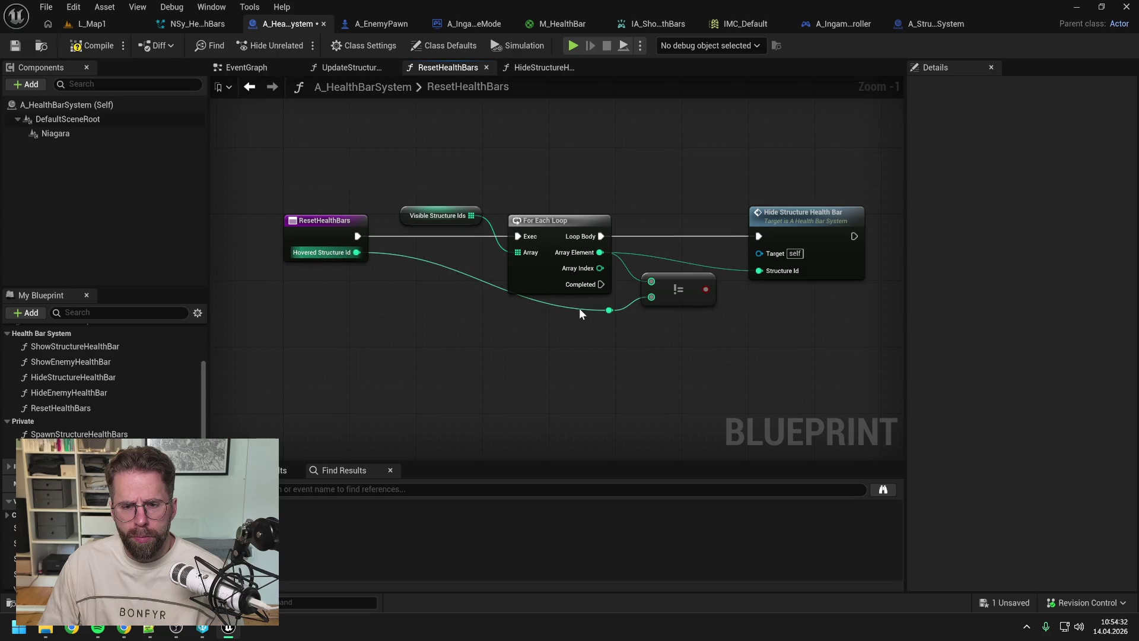
double_click(579, 308)
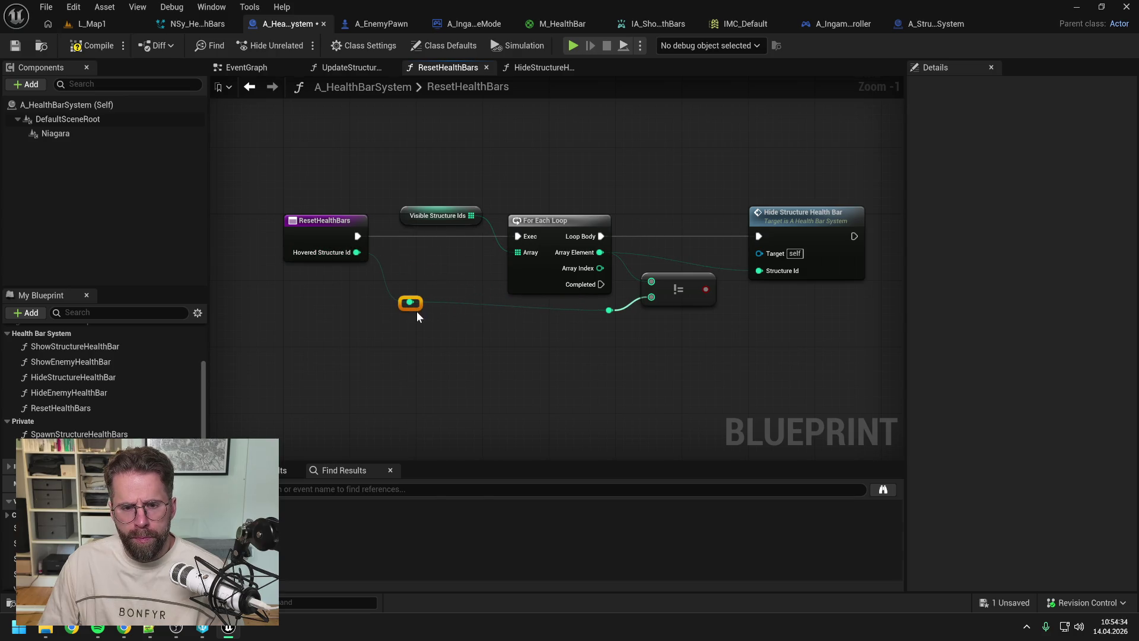
left_click_drag(410, 303, 410, 310)
Step: Add a Branch on the comparison, passing Loop Body through it with True calling Hide Structure Health Bar
left_click_drag(613, 283, 661, 302)
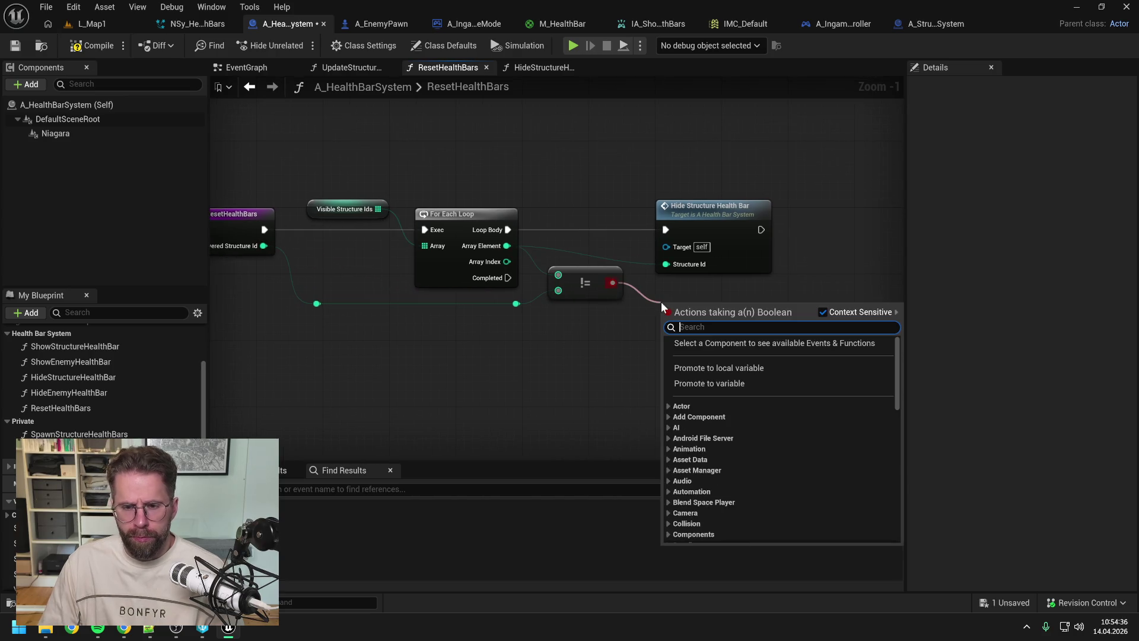
type("branch")
key("Return")
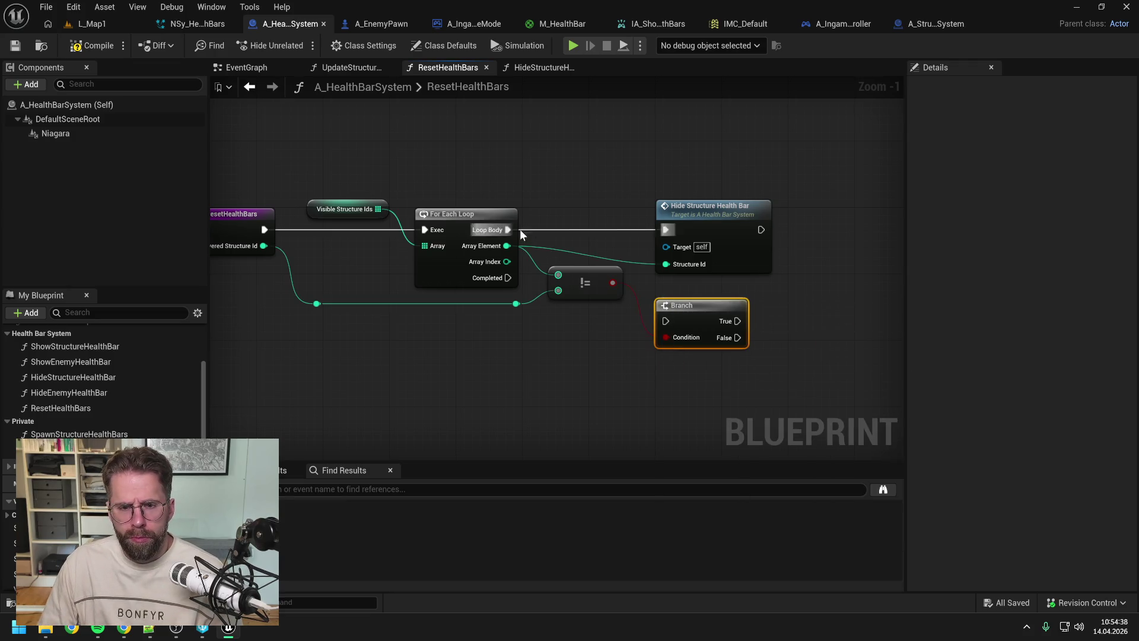
left_click_drag(508, 230, 666, 321)
left_click_drag(705, 221, 805, 221)
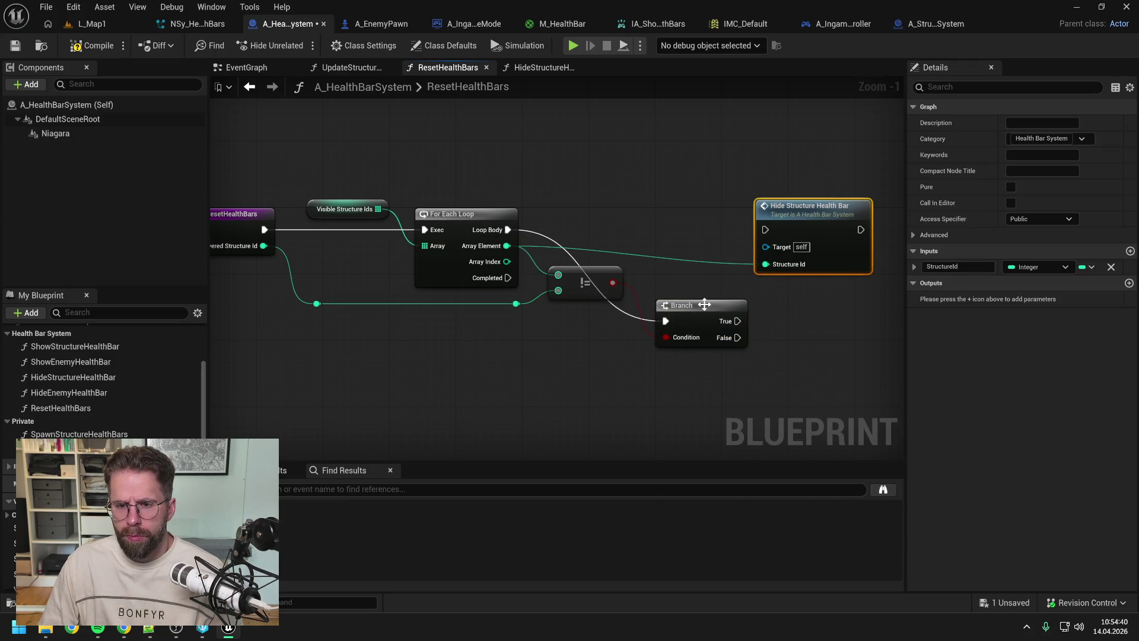
left_click_drag(705, 304, 687, 205)
mouse_move(717, 229)
left_mouse_down()
mouse_move(766, 229)
mouse_move(830, 207)
left_mouse_up()
left_click(717, 279)
Step: Reroute the Array Element wire into the comparison's first input and tidy the node layout
double_click(749, 262)
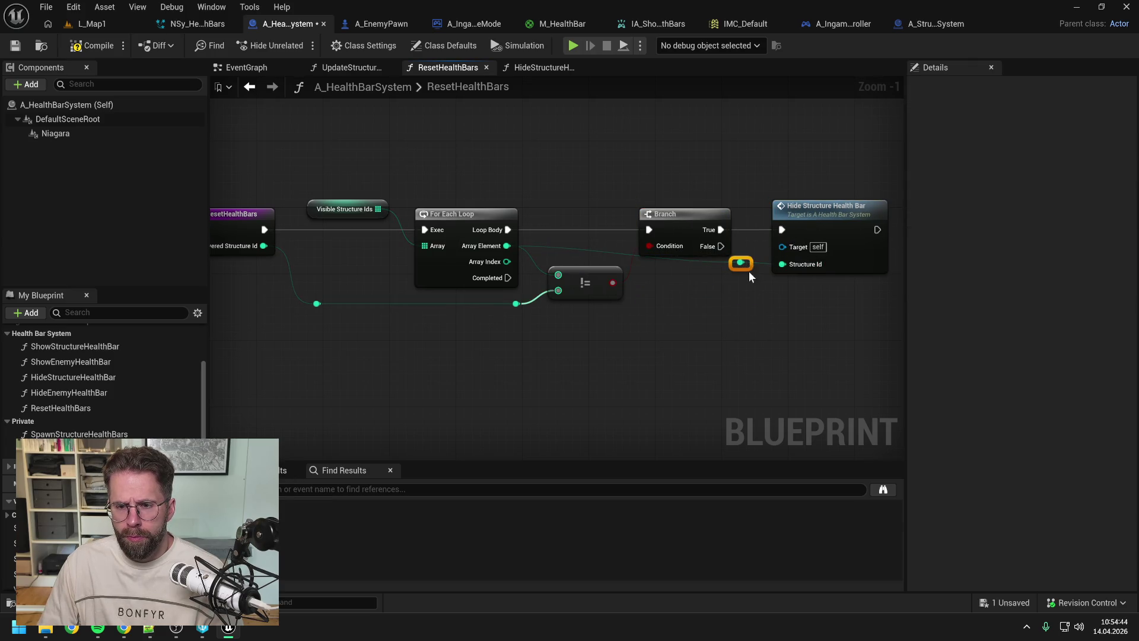
mouse_move(742, 261)
left_mouse_down()
mouse_move(733, 188)
mouse_move(550, 189)
mouse_move(558, 275)
mouse_move(589, 256)
left_mouse_up()
double_click(703, 189)
mouse_move(695, 158)
left_mouse_down()
mouse_move(819, 256)
mouse_move(844, 256)
left_mouse_up()
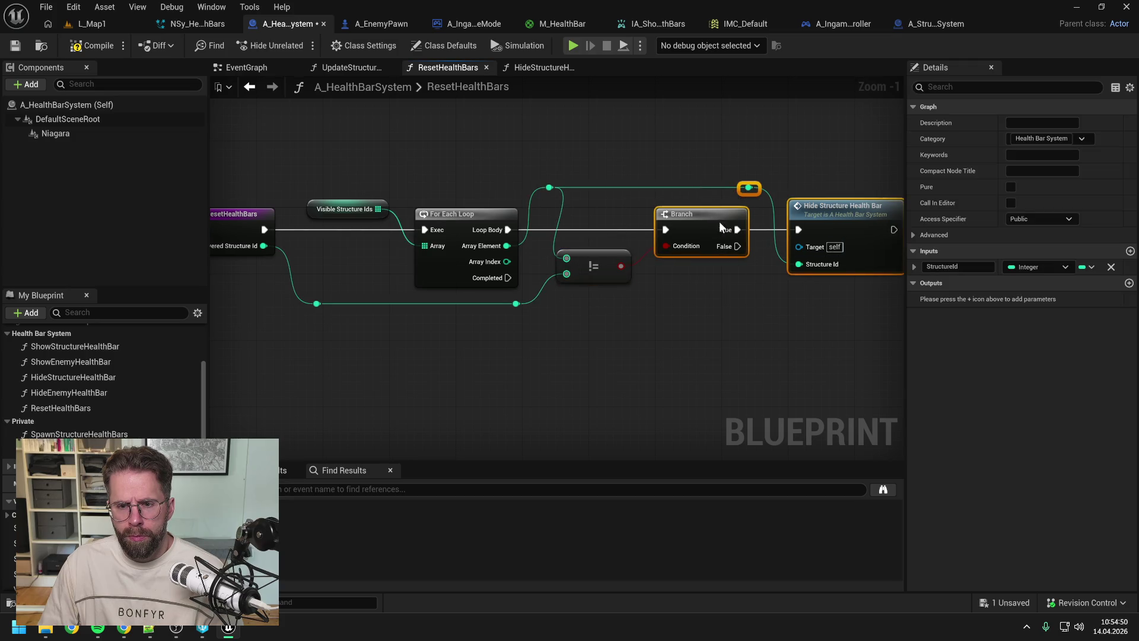
left_click(683, 321)
left_click_drag(599, 259, 624, 259)
left_click(515, 304)
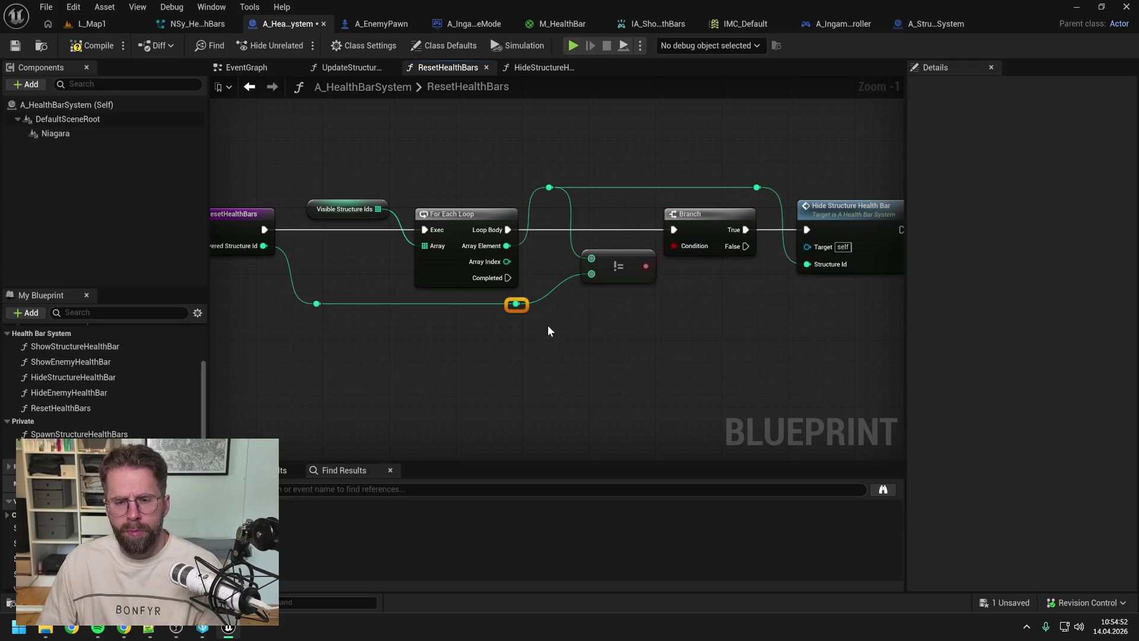
left_click_drag(516, 304, 540, 304)
left_click(590, 336)
Step: Compile and save the blueprint, nudging the Branch group for spacing
left_click(76, 47)
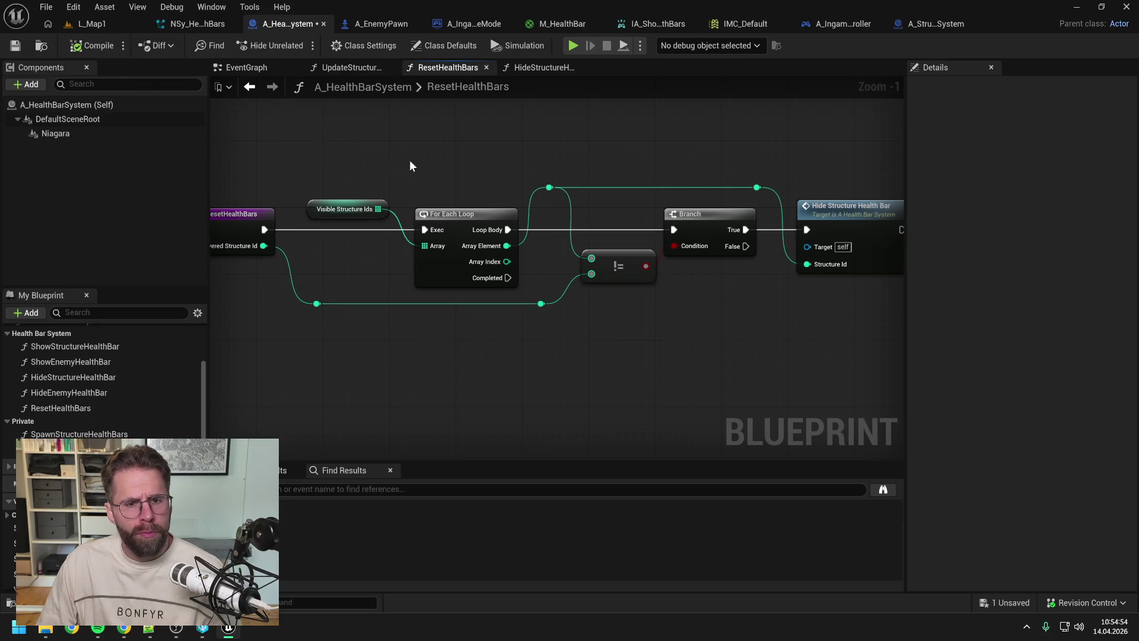
key("ctrl+s")
scroll(468, 146, "down", 1)
left_click_drag(682, 151, 854, 261)
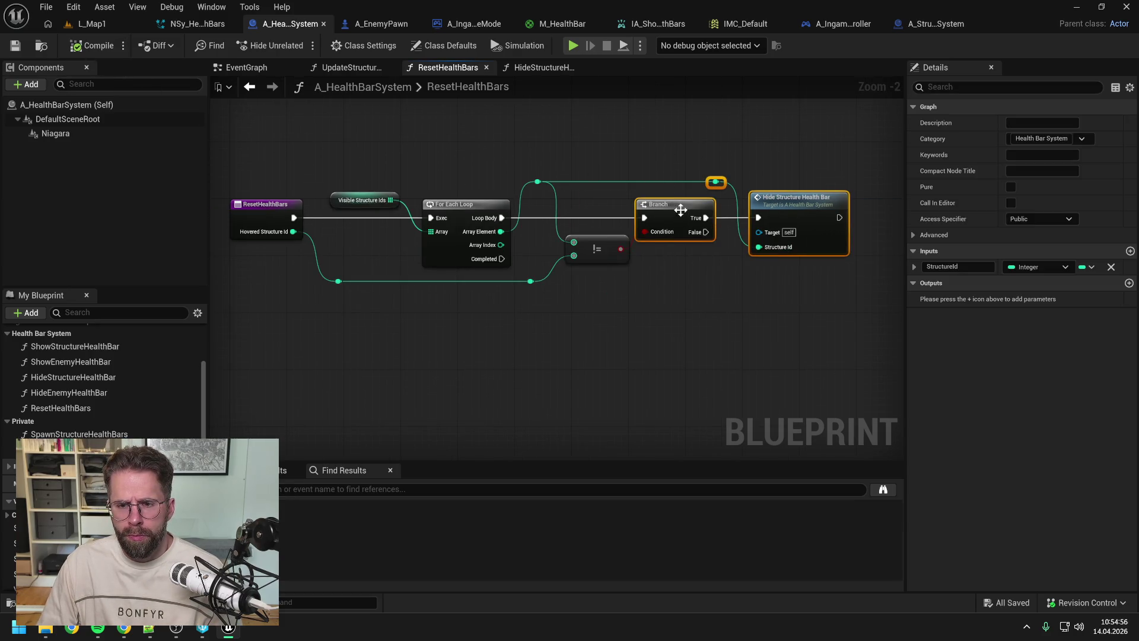
left_click_drag(681, 212, 688, 211)
left_click(661, 148)
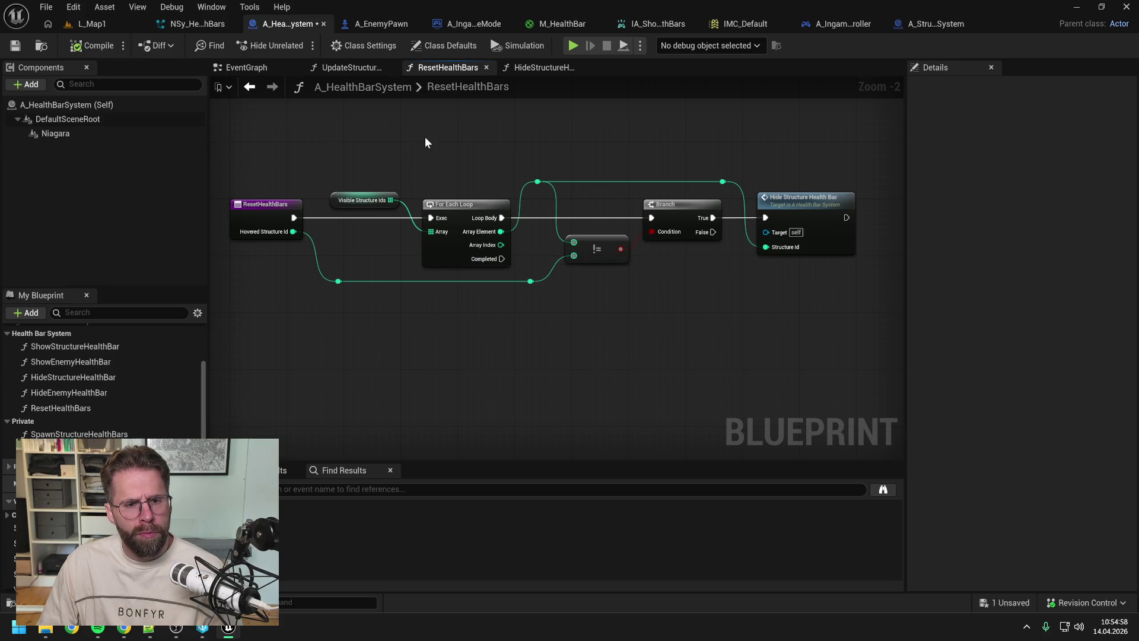
key("ctrl+s")
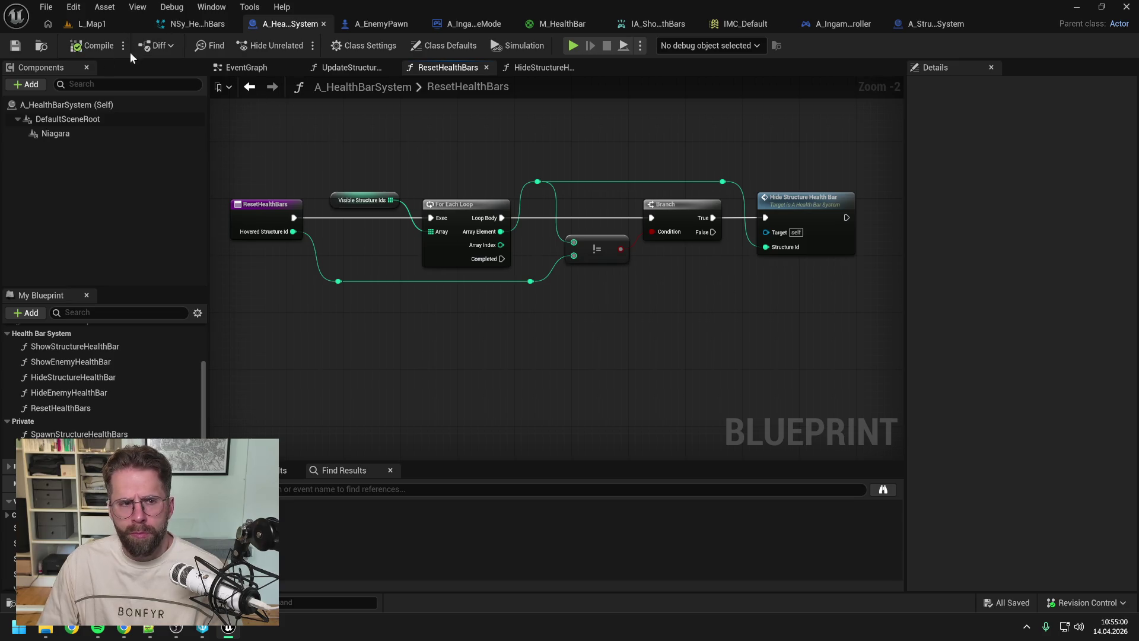
Step: Run a quick Alt+P play test of L_Map1 and stop it
left_click(91, 23)
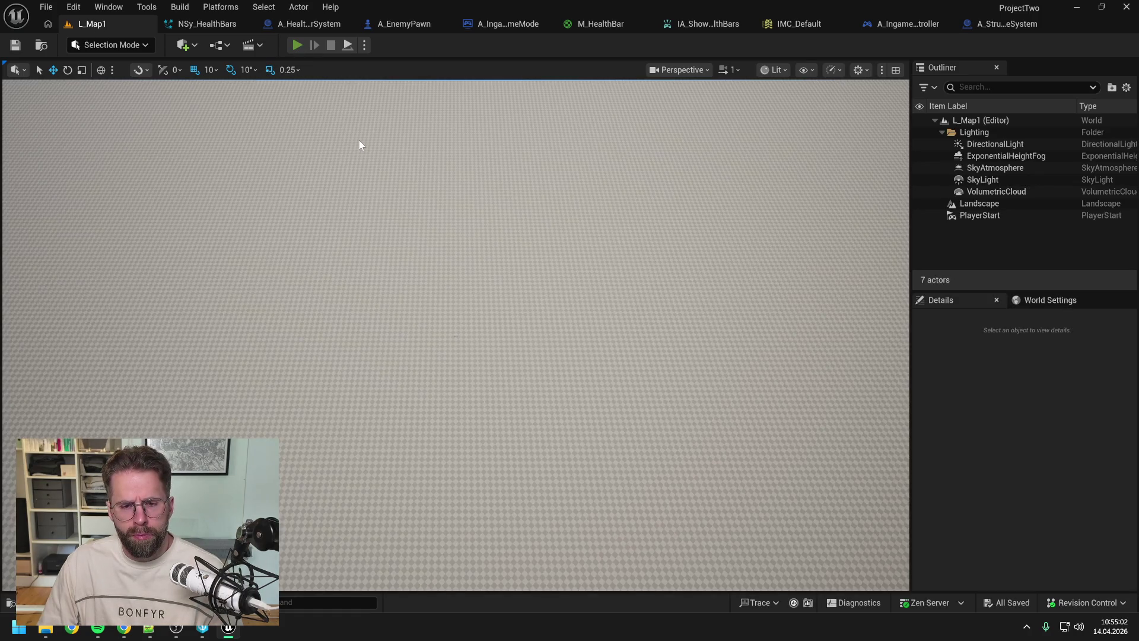
key("alt+p")
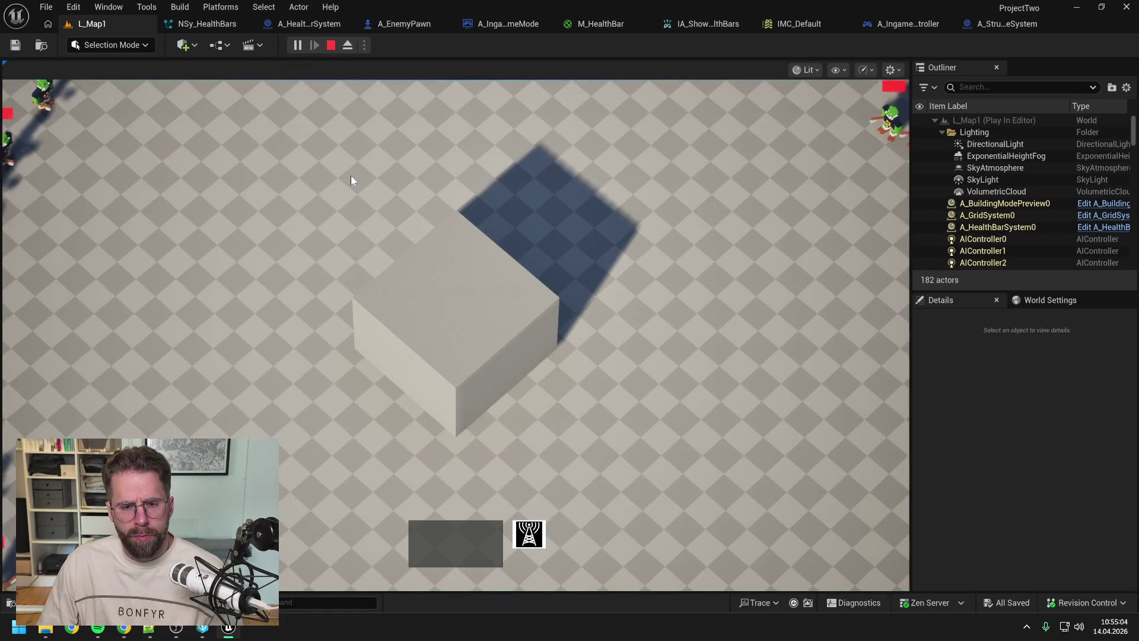
mouse_move(447, 295)
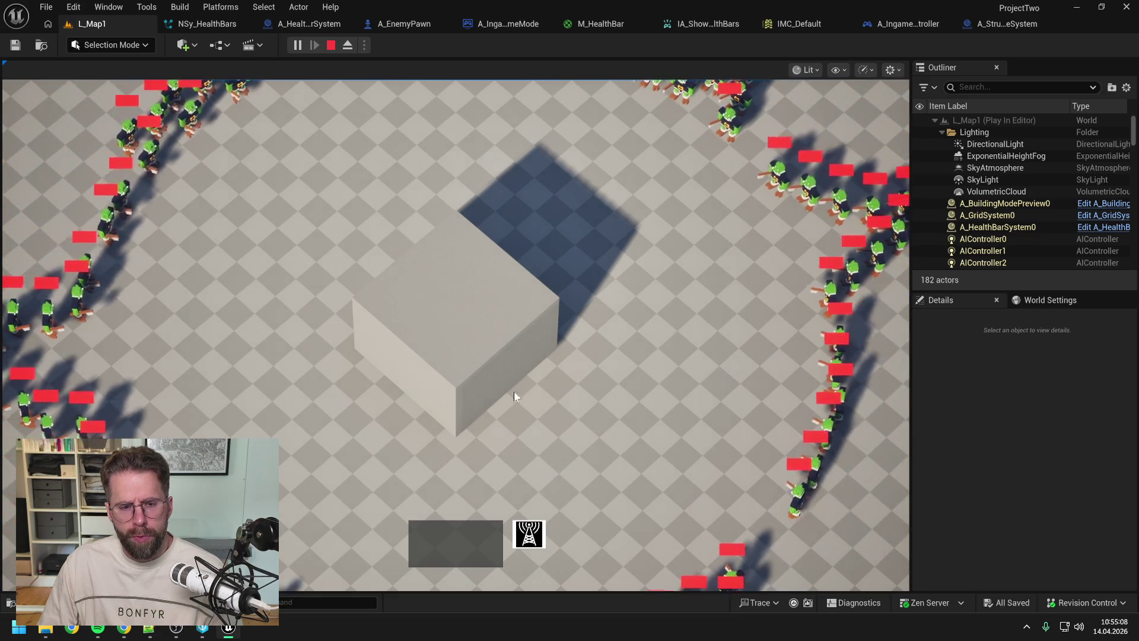
key("Escape")
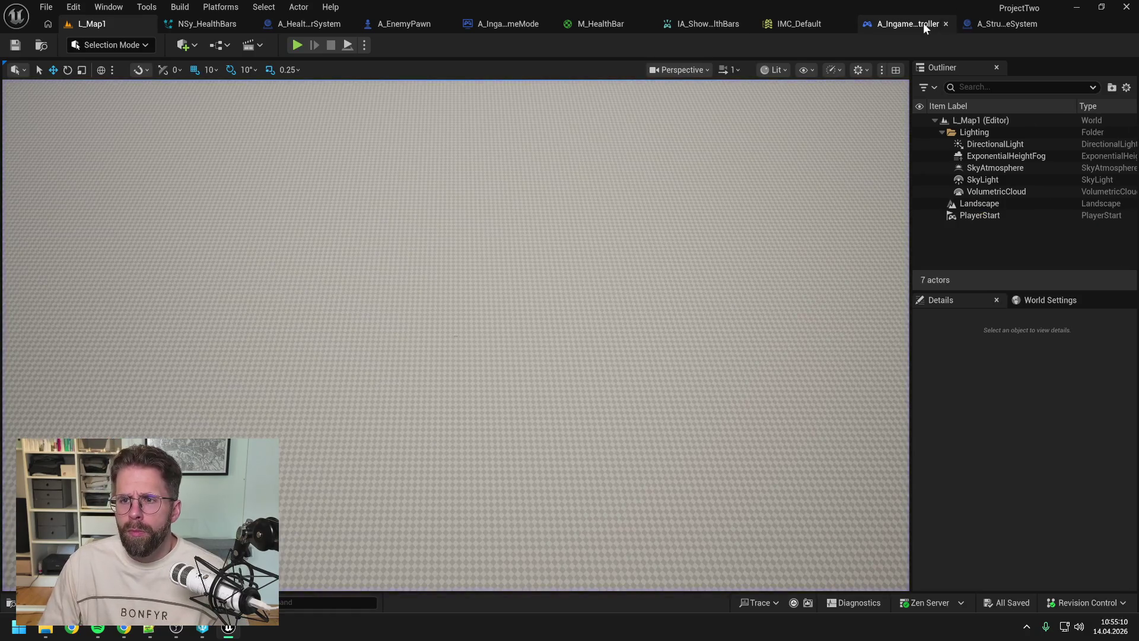
Step: Check the A_IngameGameMode EventGraph, then replay L_Map1, pressing B to show building health bars
left_click(500, 23)
left_click(450, 65)
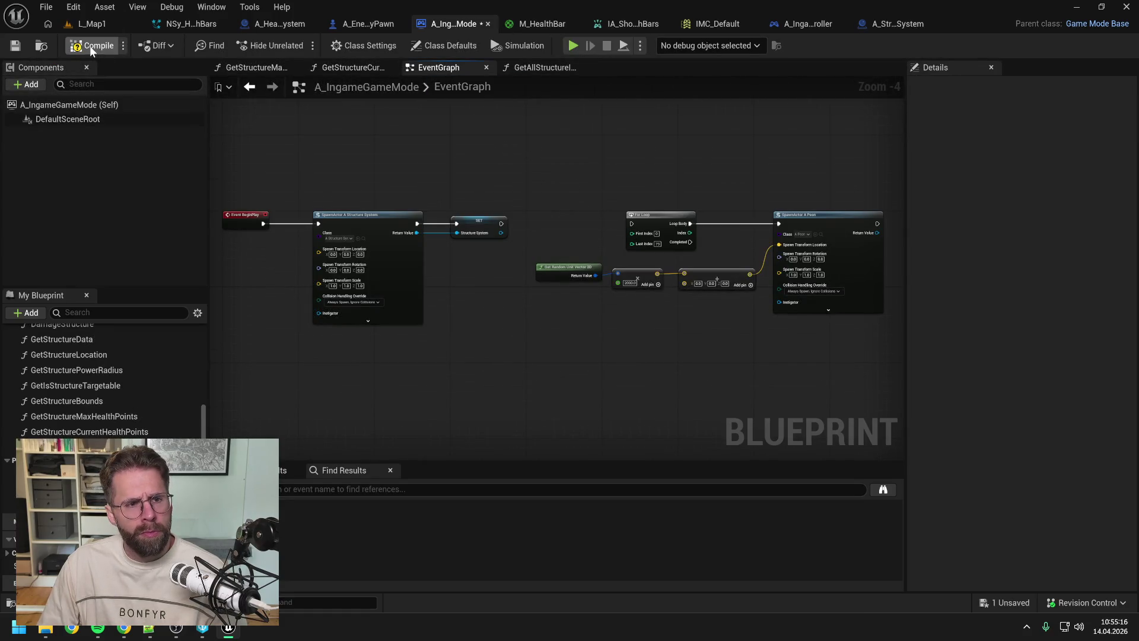
left_click(129, 24)
left_click(297, 45)
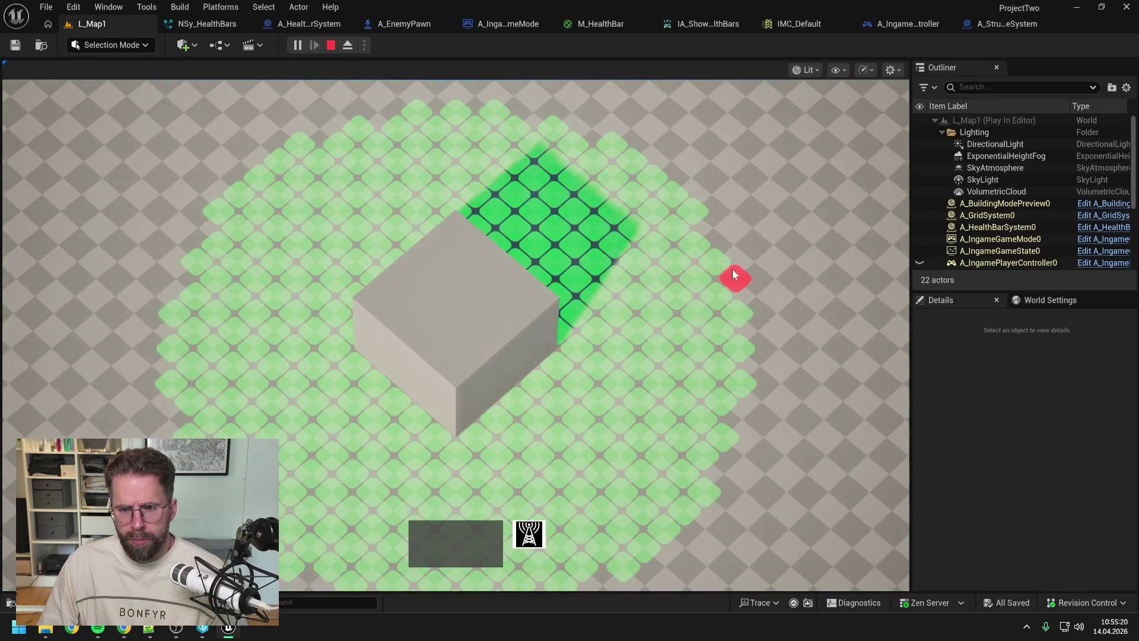
key("b")
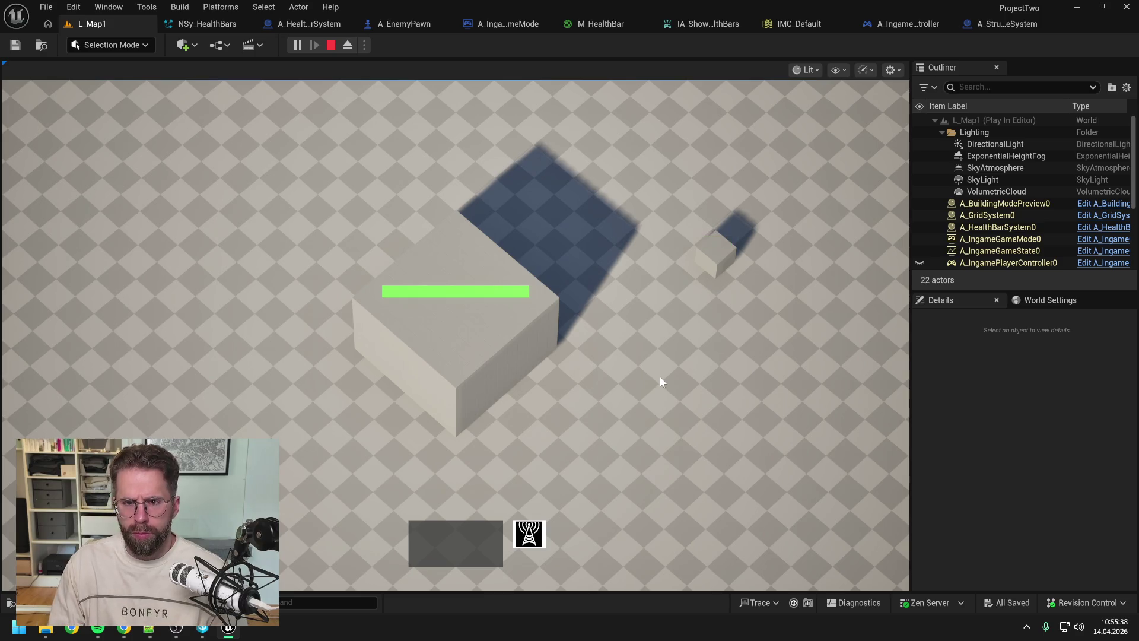
key("Escape")
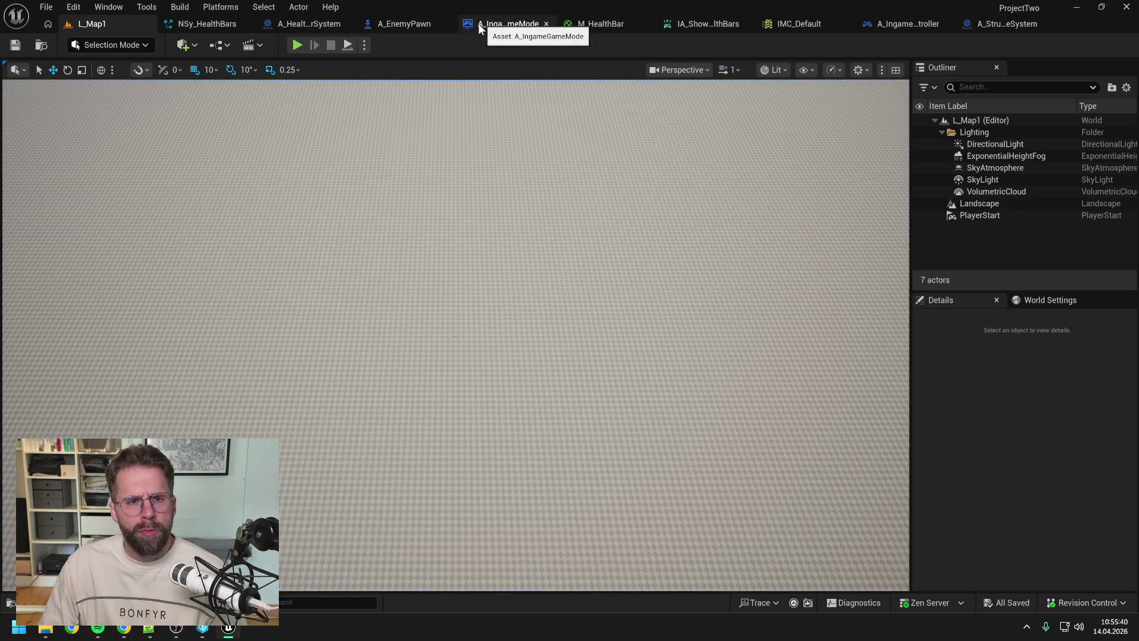
Step: Open the ShowAllHealthBars function from A_IngamePlayerController's EventGraph
left_click(911, 25)
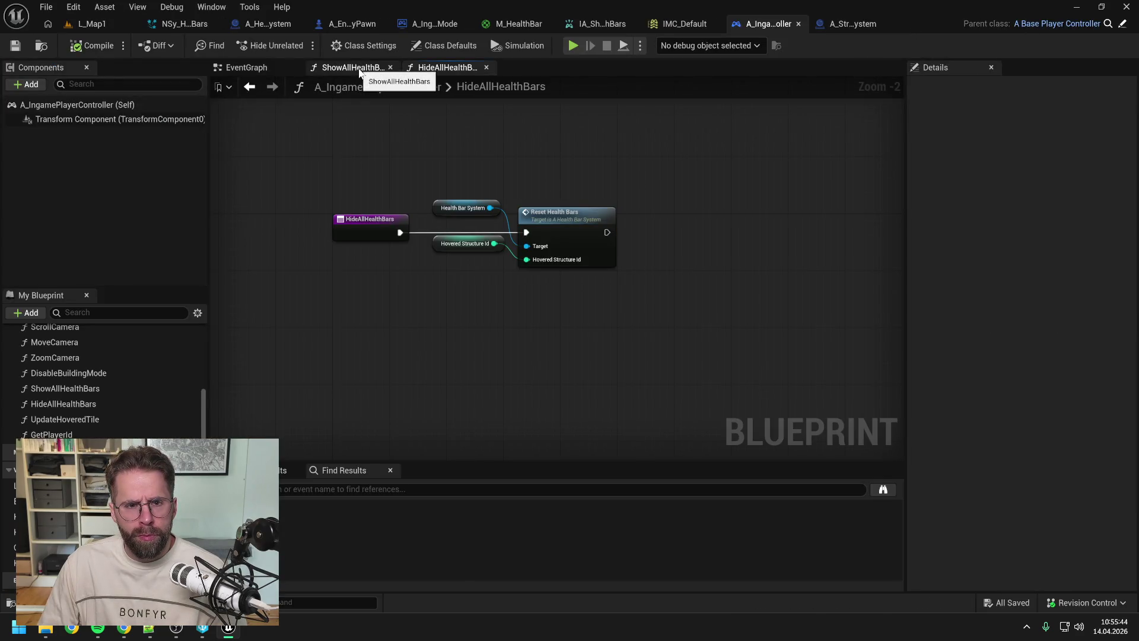
left_click(245, 67)
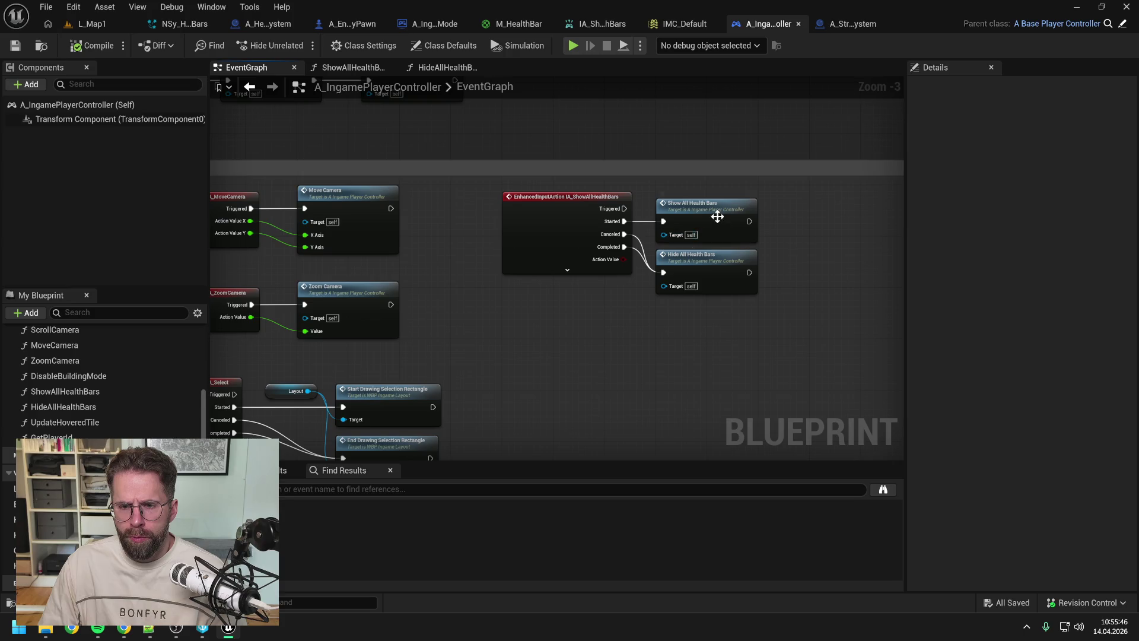
double_click(718, 217)
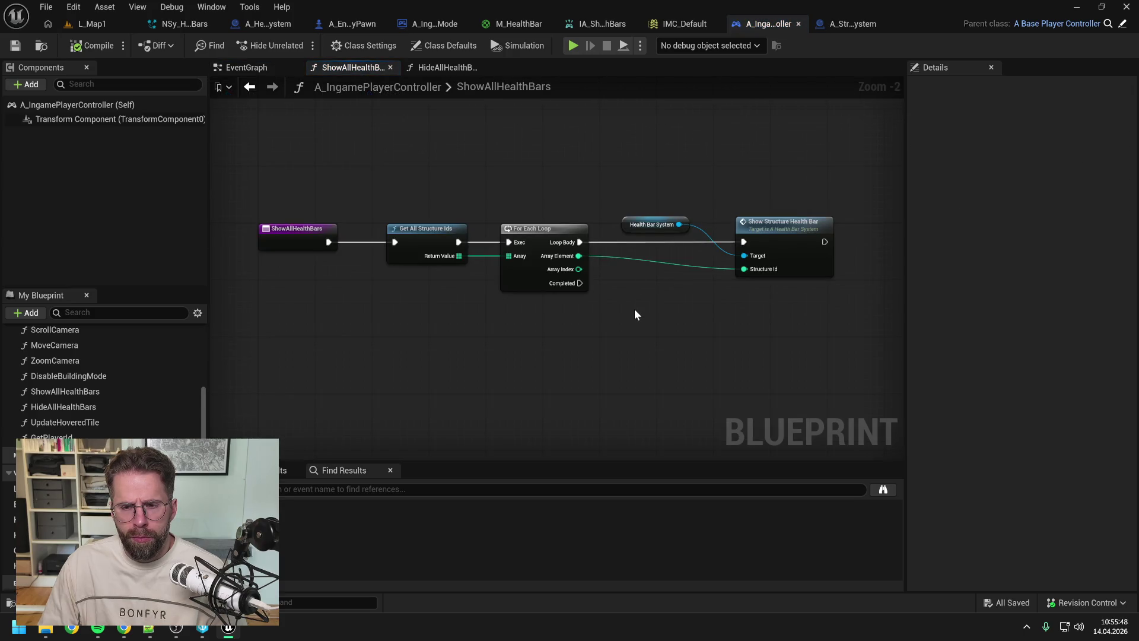
left_click_drag(637, 308, 618, 297)
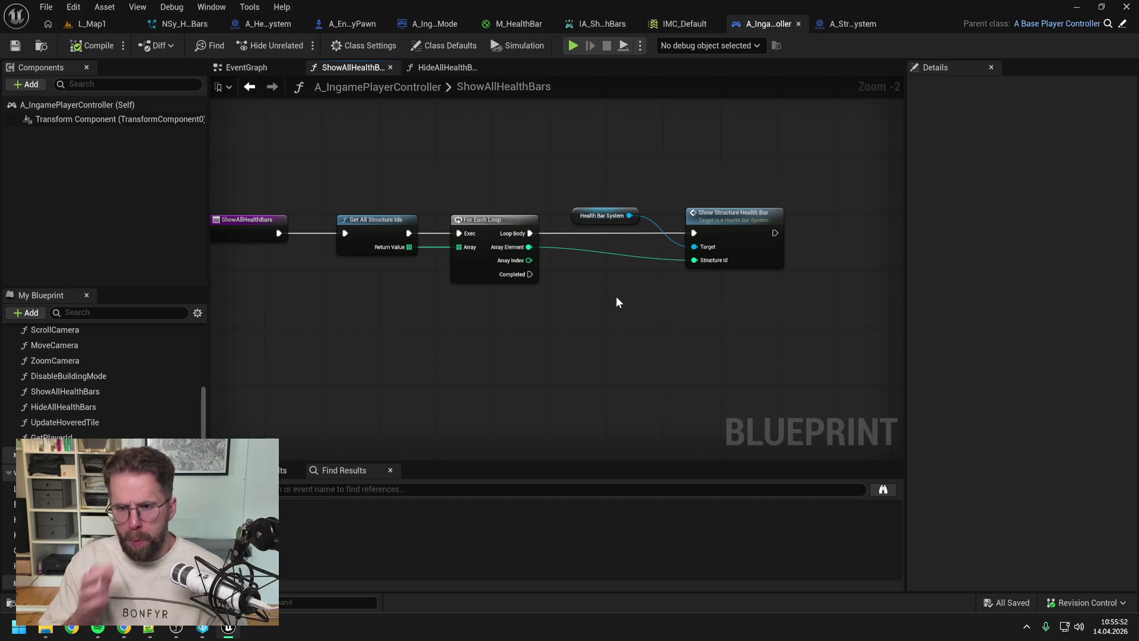
Step: Inspect ShowStructureHealthBar and HideStructureHealthBar in the health bar system, then return to L_Map1
double_click(709, 236)
scroll(425, 249, "up", 3)
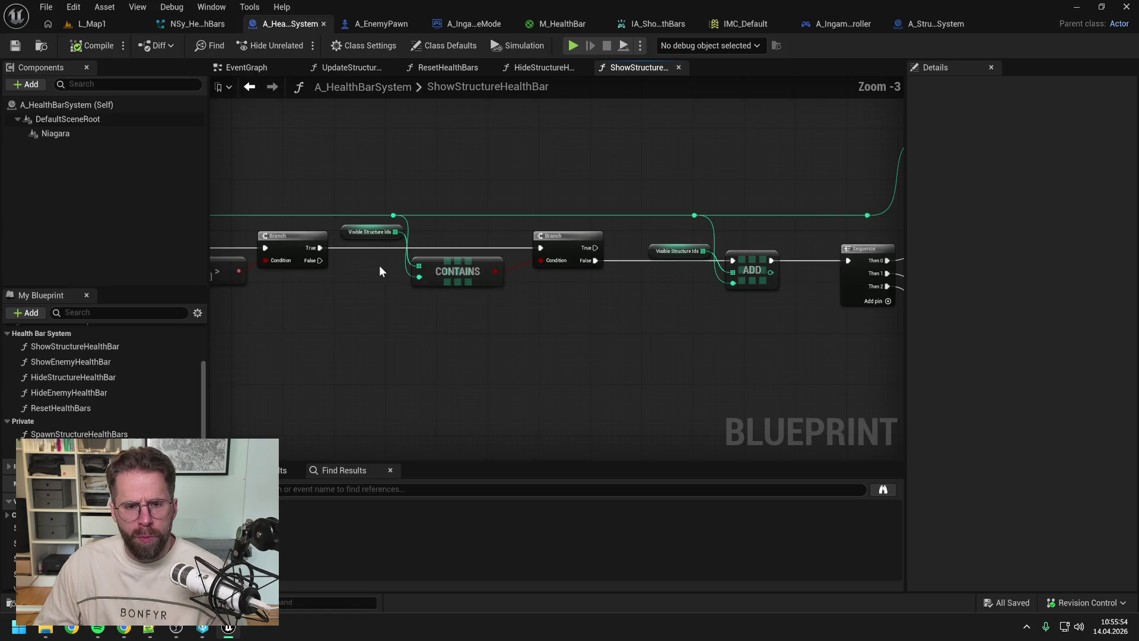
mouse_move(379, 271)
left_mouse_down()
mouse_move(593, 266)
mouse_move(486, 297)
left_mouse_up()
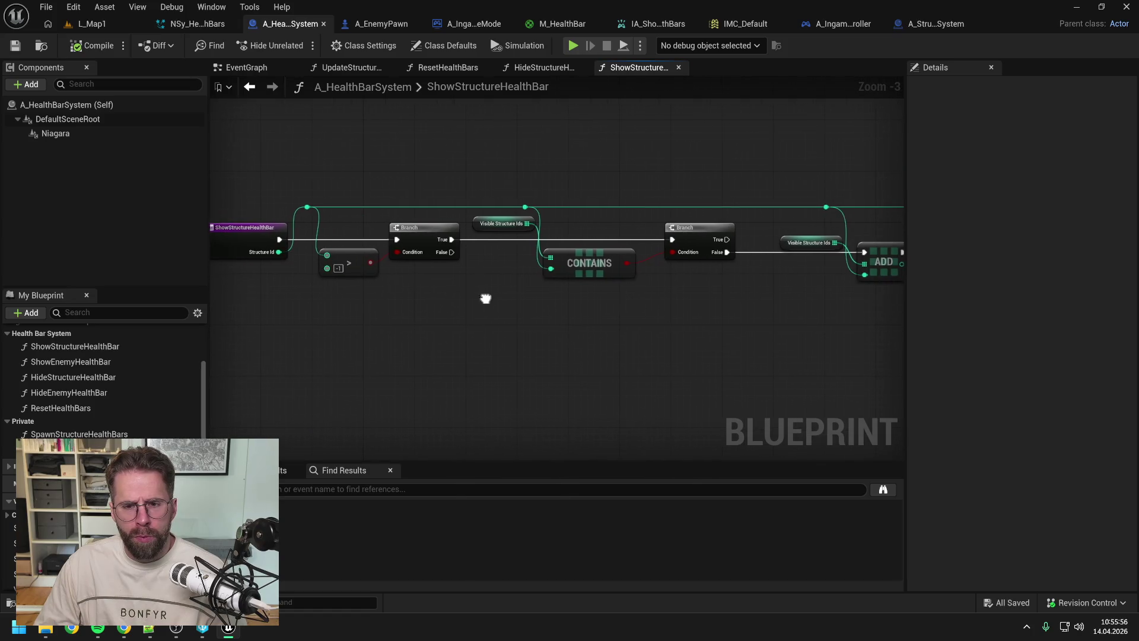
left_click_drag(697, 294, 552, 296)
scroll(552, 291, "down", 1)
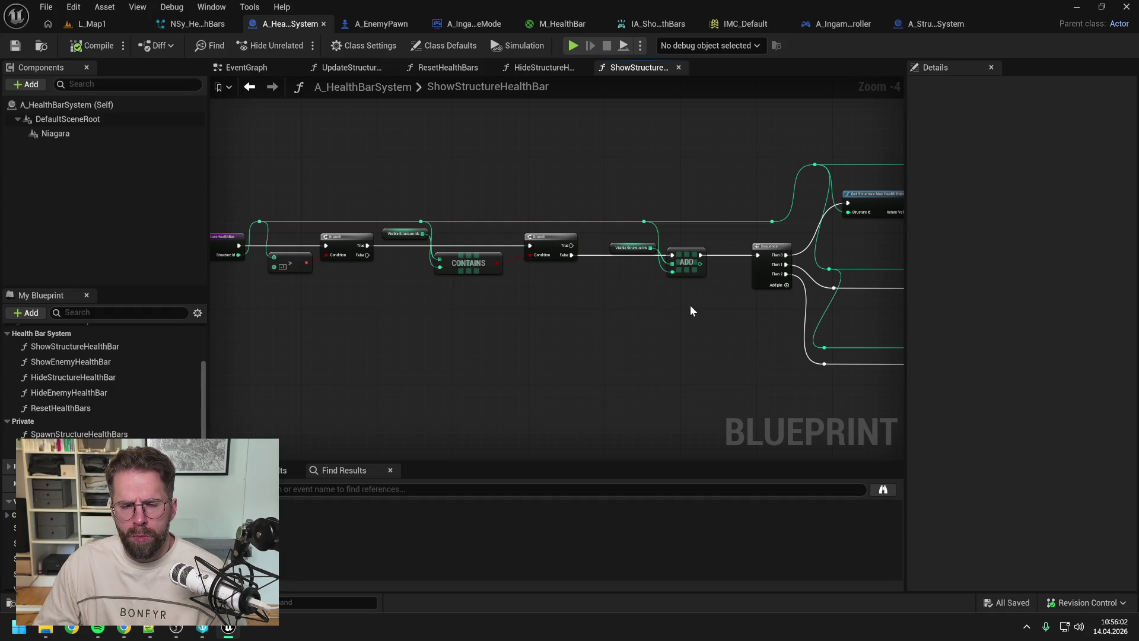
left_click(547, 67)
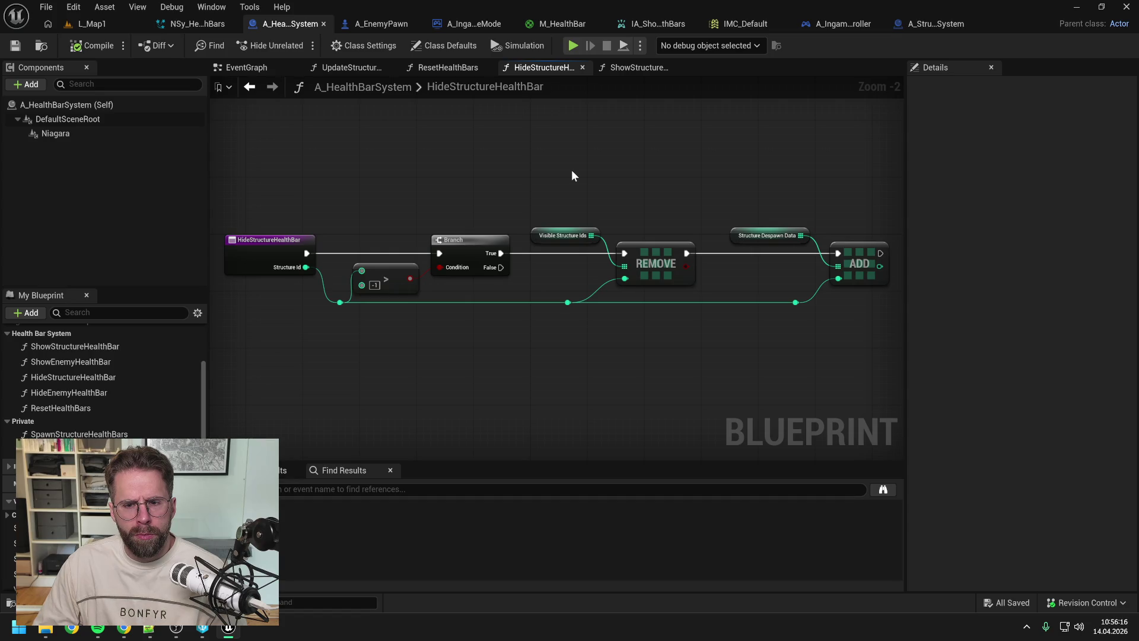
left_click(121, 21)
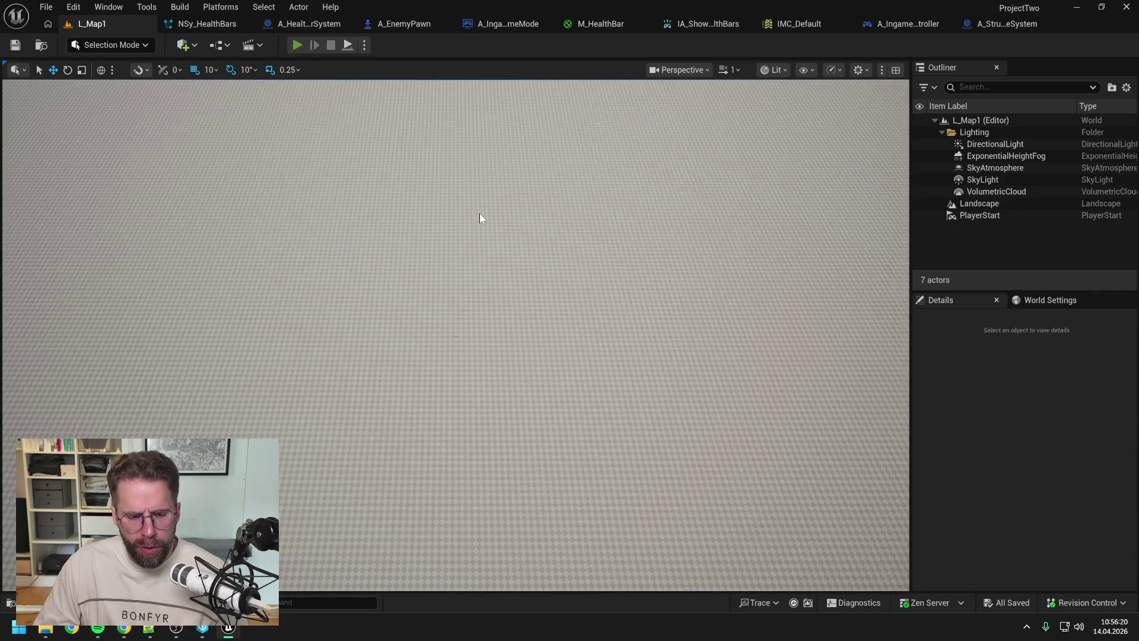
key("alt+p")
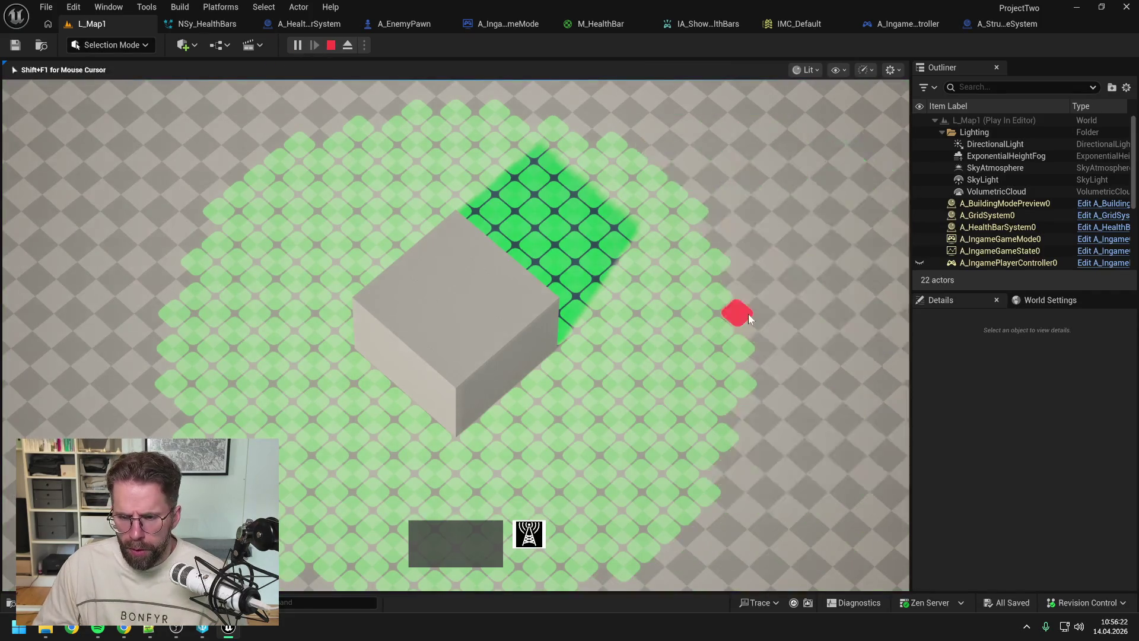
left_click(744, 308)
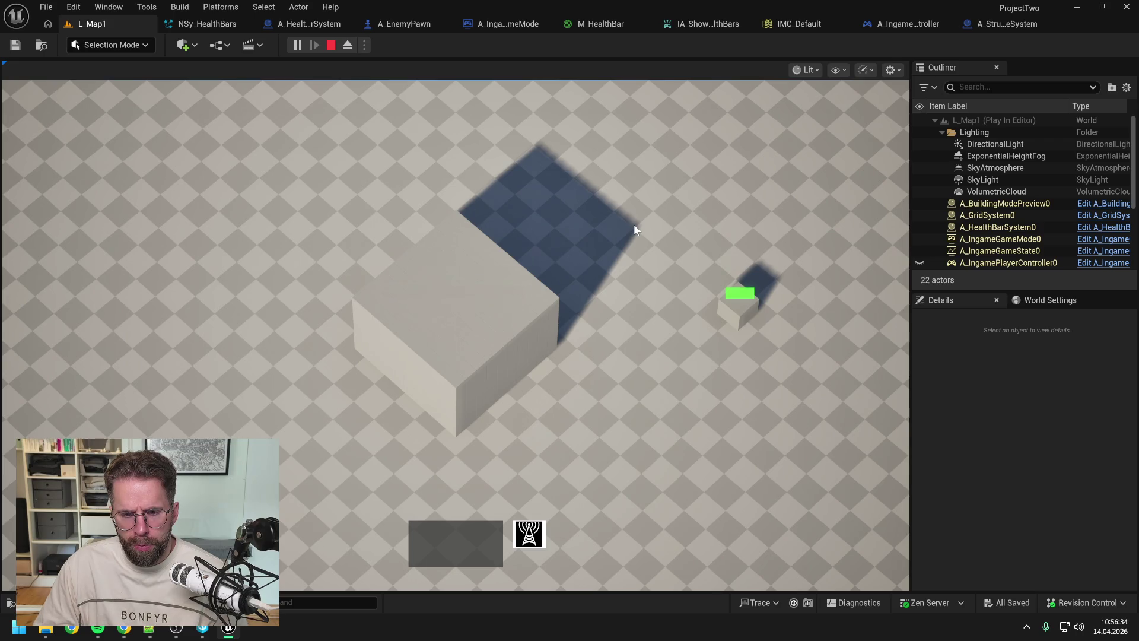
key("alt")
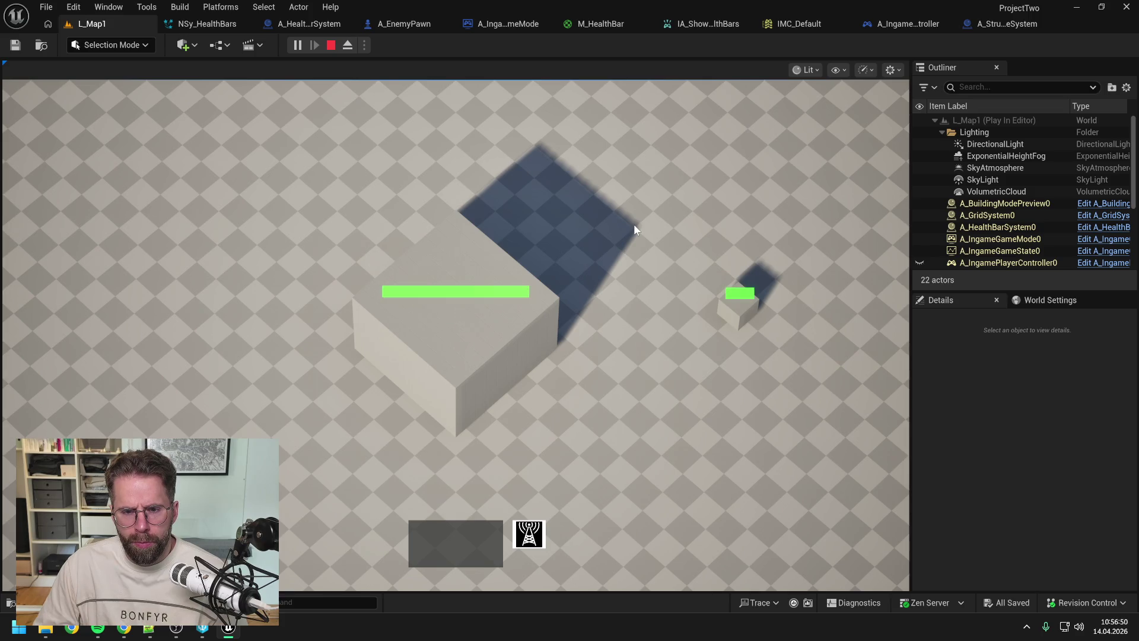
key("Escape")
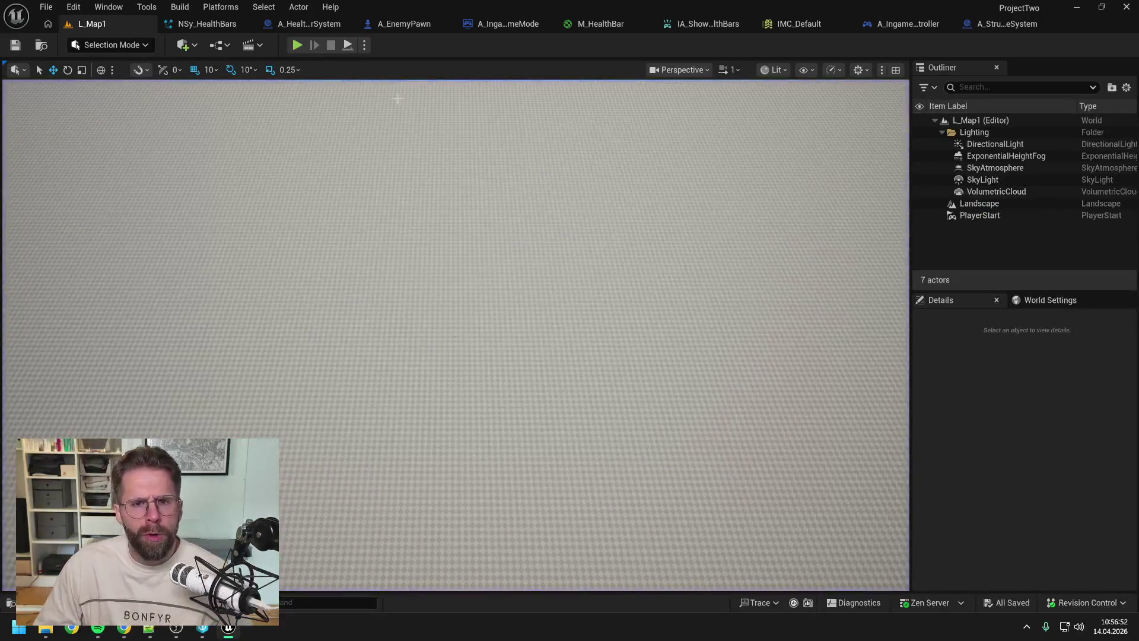
left_click(905, 24)
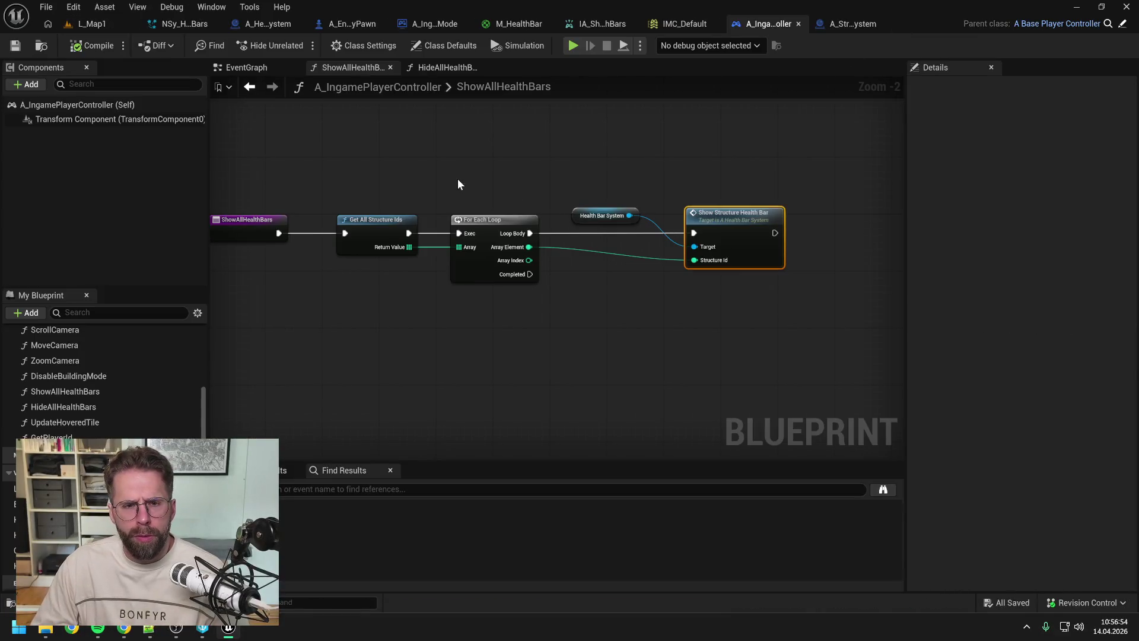
Step: Add a debug Print String to ResetHealthBars, wired from its entry, and compile
left_click(426, 69)
right_click(476, 300)
type("print")
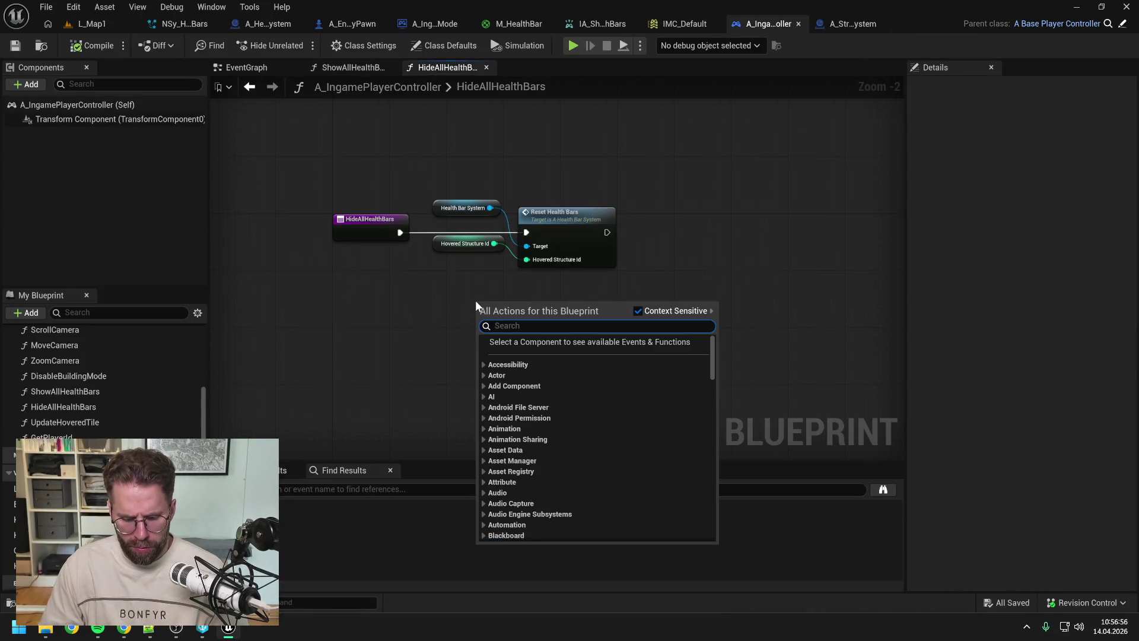
key("Return")
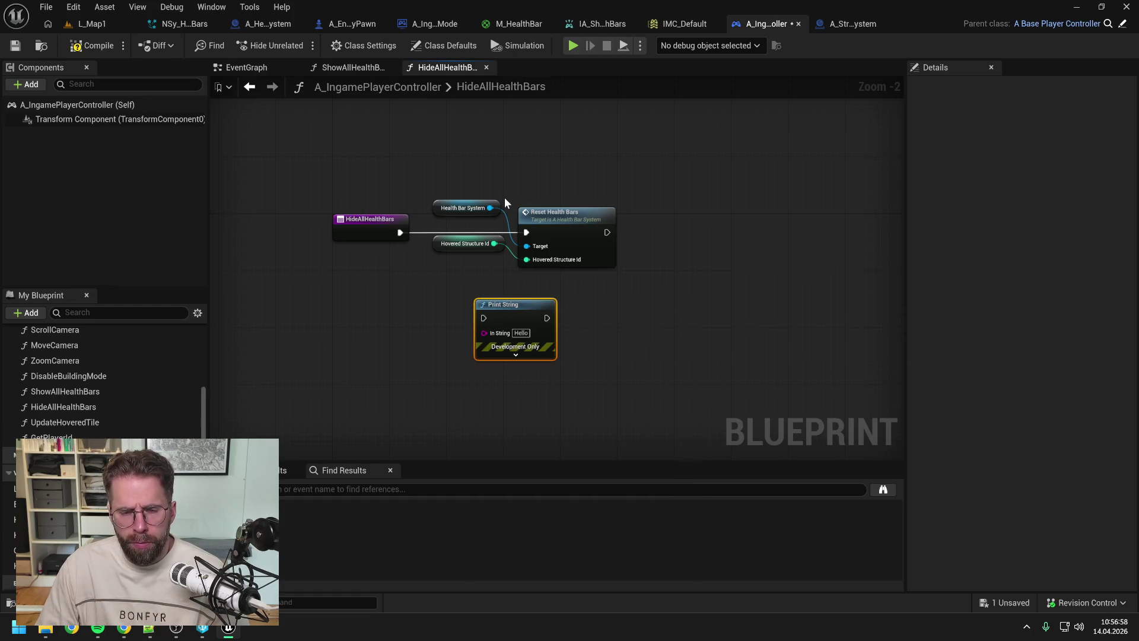
double_click(565, 228)
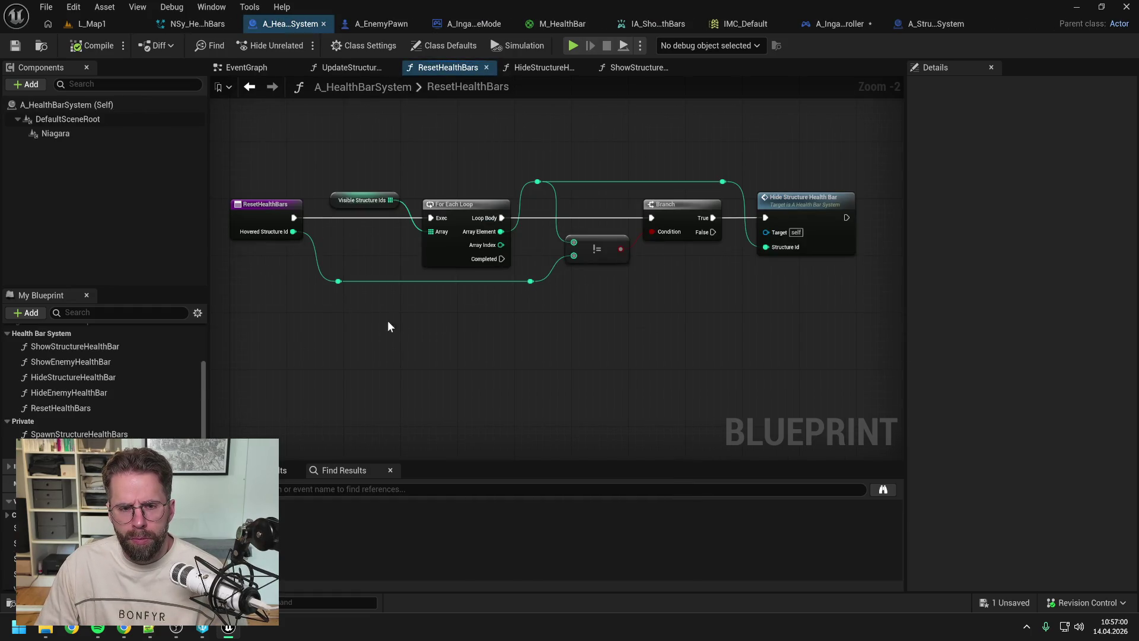
key("ctrl+v")
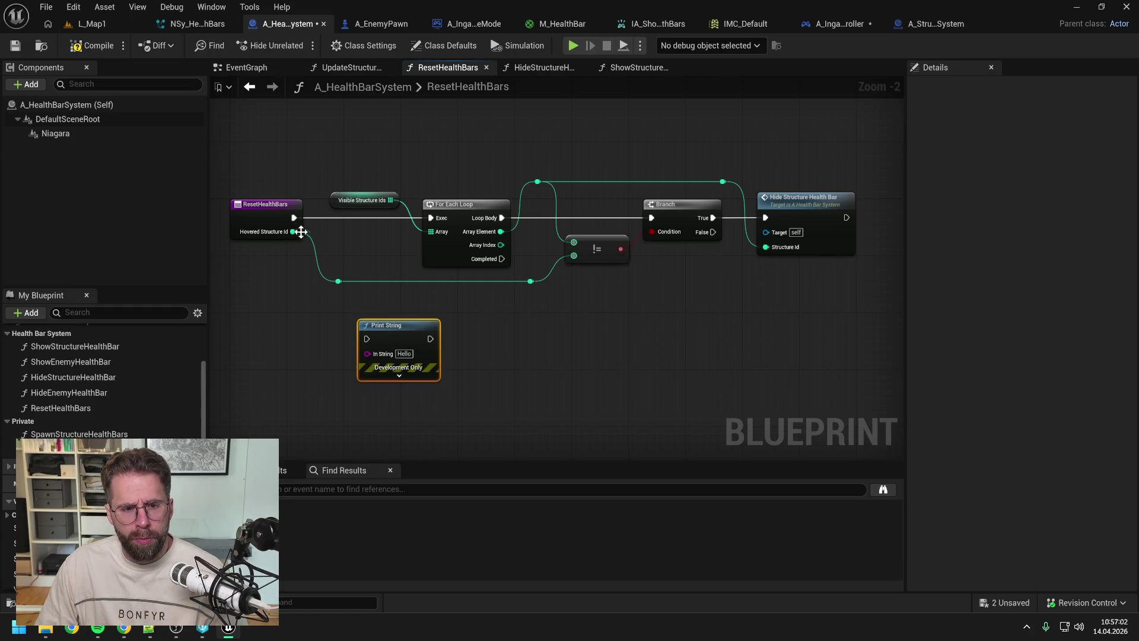
mouse_move(294, 218)
left_mouse_down()
mouse_move(326, 292)
mouse_move(368, 337)
mouse_move(429, 338)
mouse_move(367, 338)
mouse_move(430, 217)
mouse_move(368, 352)
left_mouse_up()
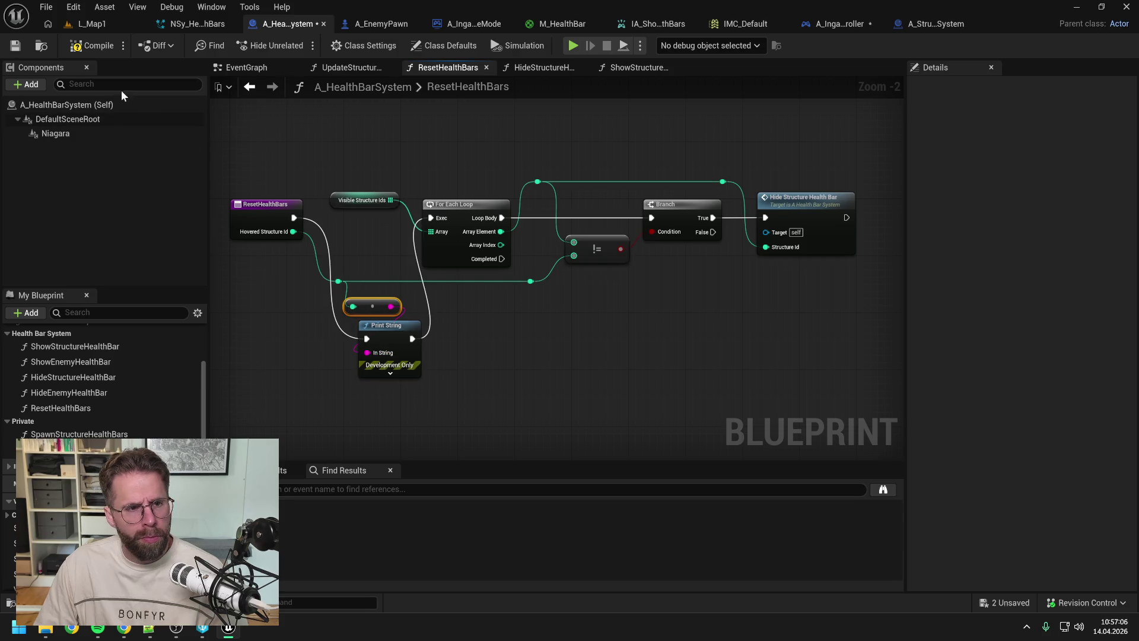
left_click(92, 45)
Step: Play-test L_Map1, place a small building on the grid, and stop
left_click(92, 24)
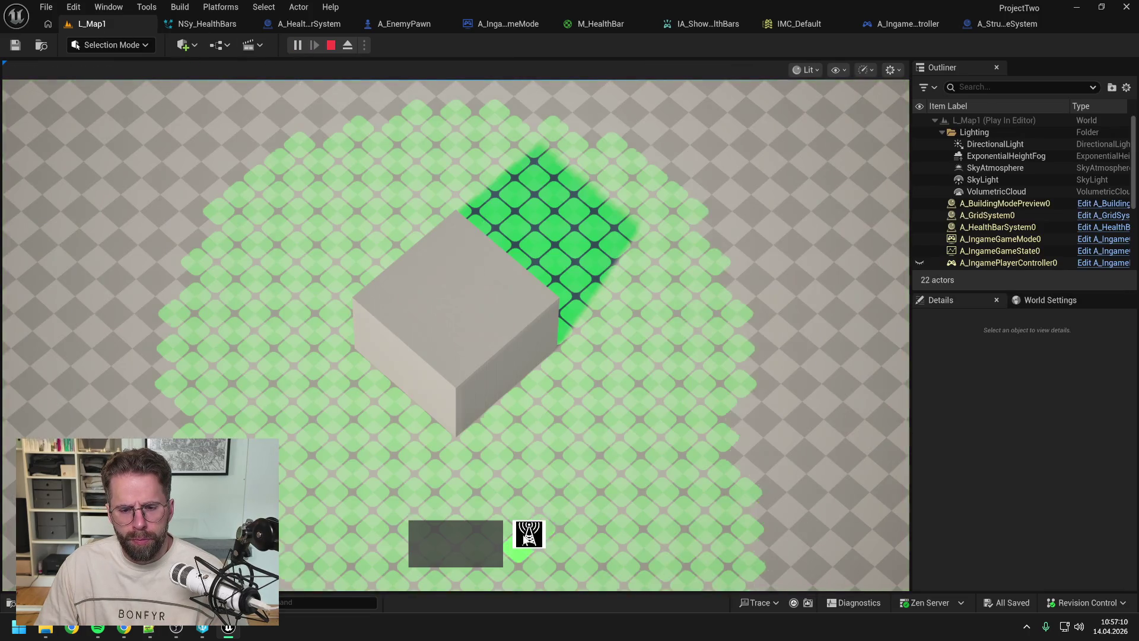
left_click(721, 301)
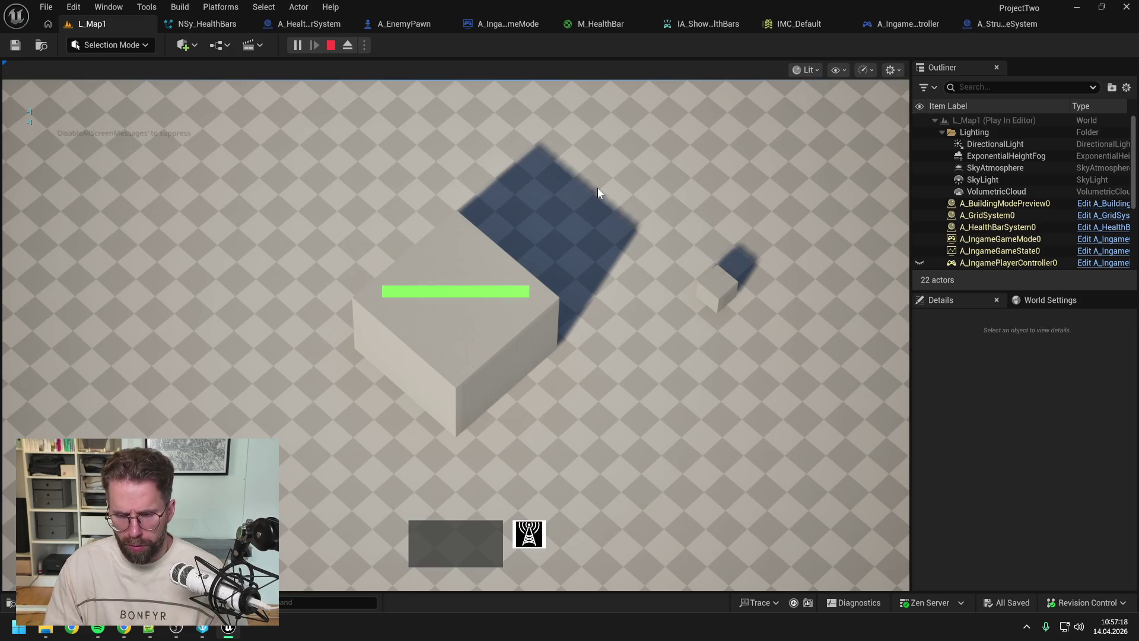
key("Escape")
Step: Remove the debug print nodes, wire the entry to For Each Loop, breakpoint it, compile and save
left_click(1002, 24)
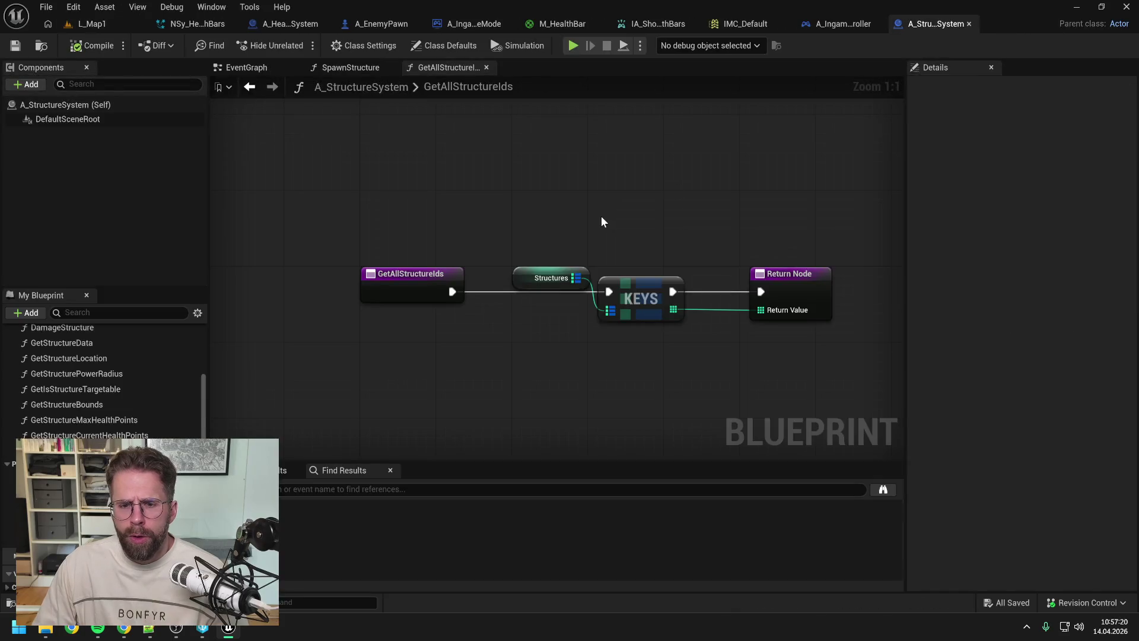
left_click(298, 23)
left_click_drag(474, 332, 350, 300)
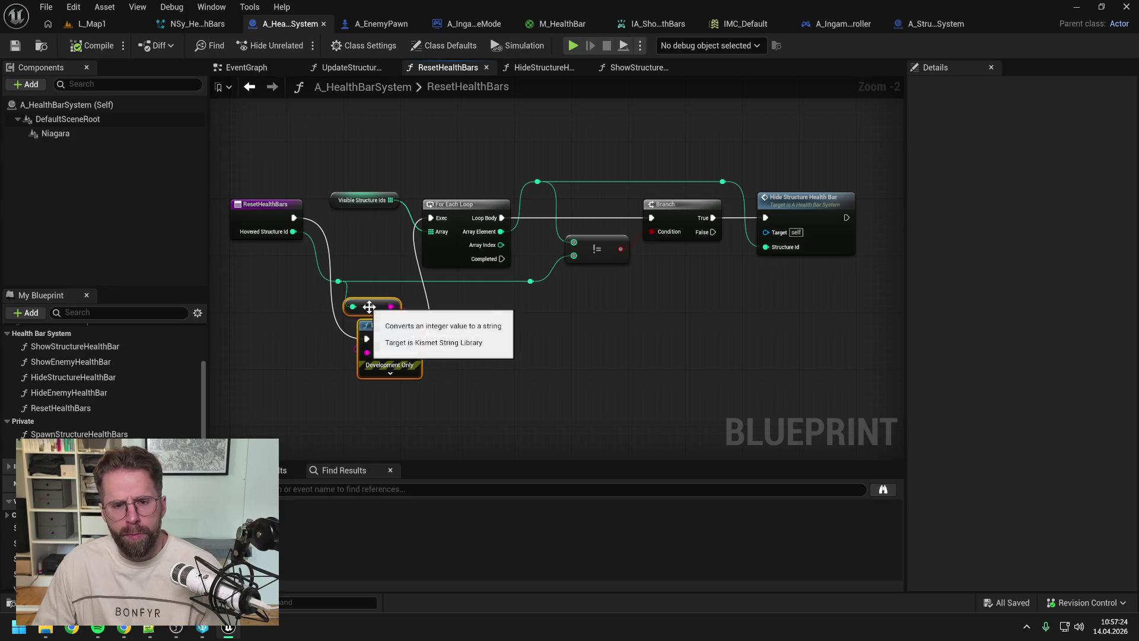
key("Delete")
left_click_drag(293, 218, 430, 217)
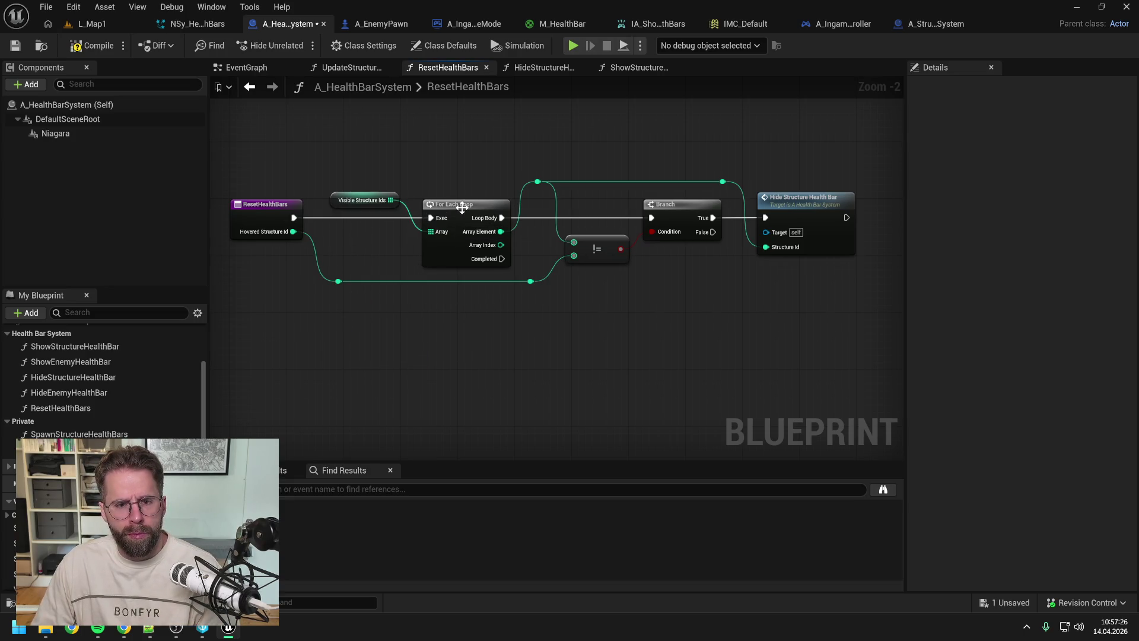
left_click(462, 205)
key("F9")
left_click(470, 160)
left_click(90, 45)
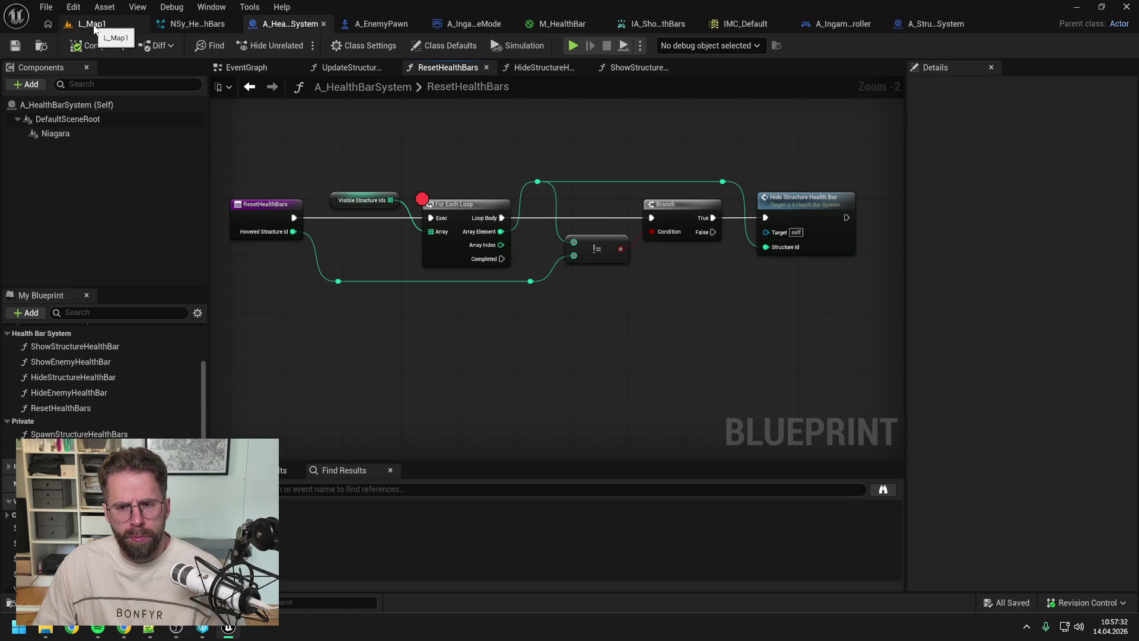
Step: Play-test L_Map1, inspect Visible Structure Ids at the breakpoint, then resume the game
left_click(94, 27)
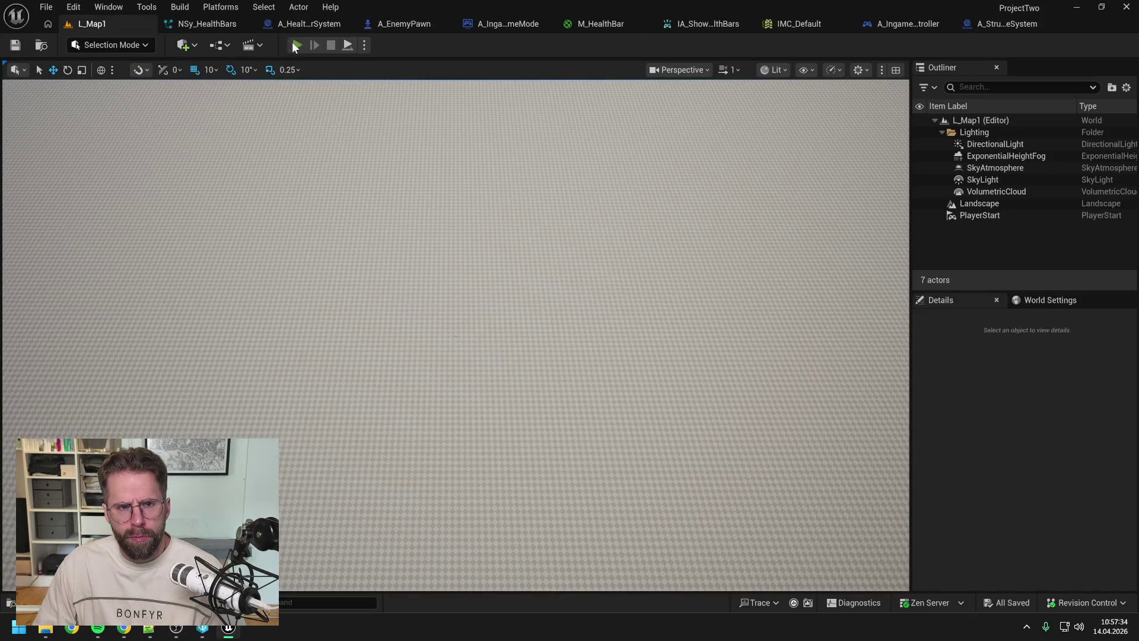
key("alt+p")
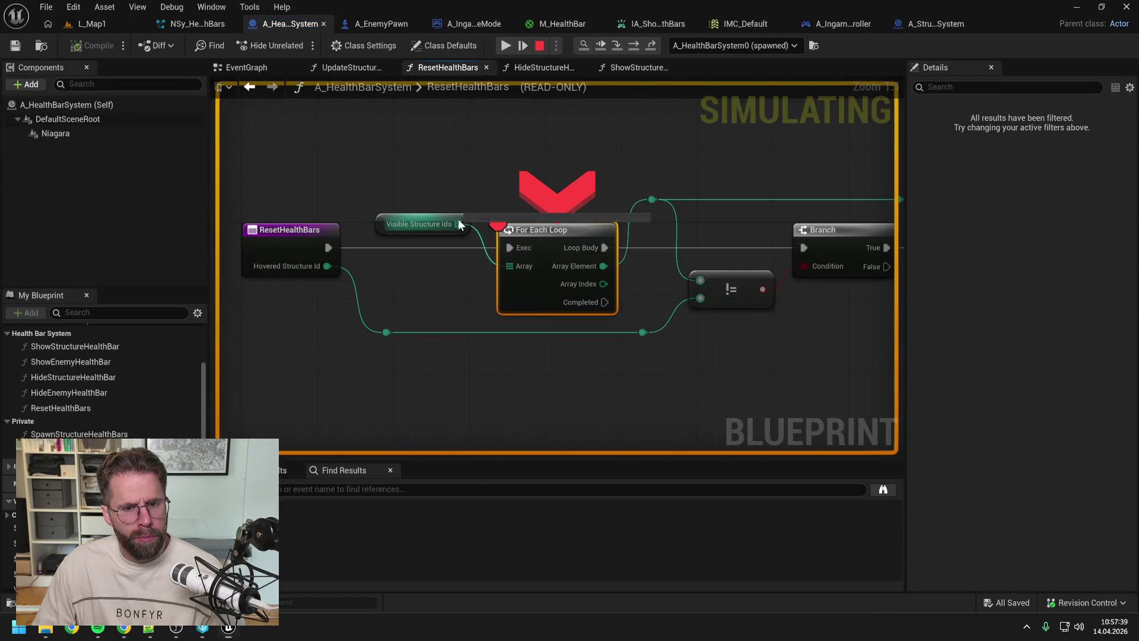
mouse_move(458, 224)
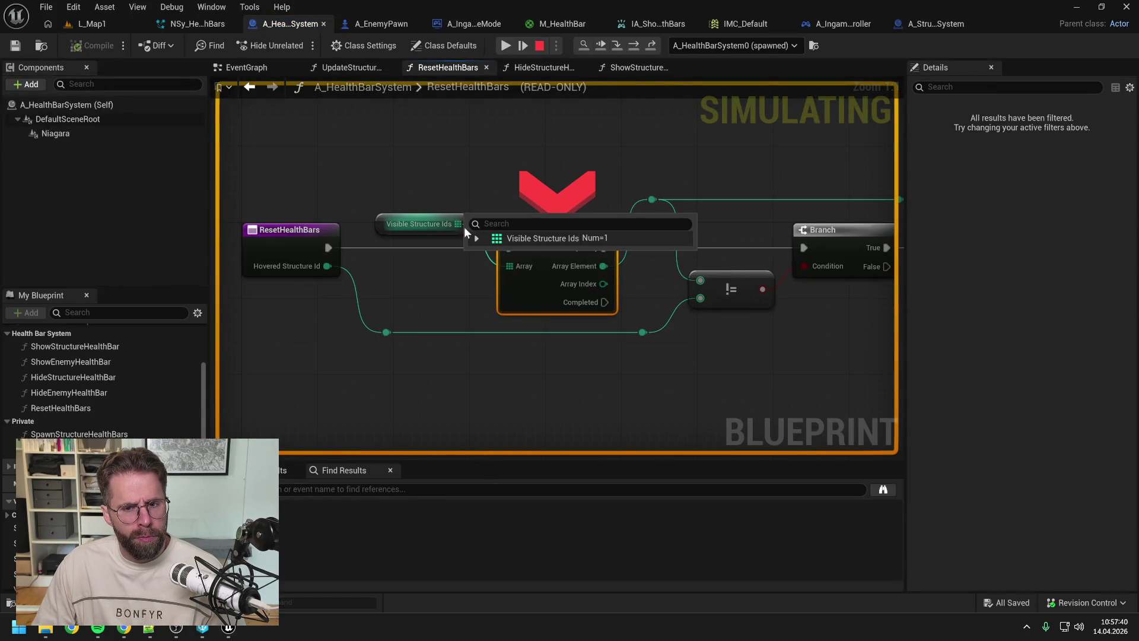
left_click(478, 239)
left_click(506, 44)
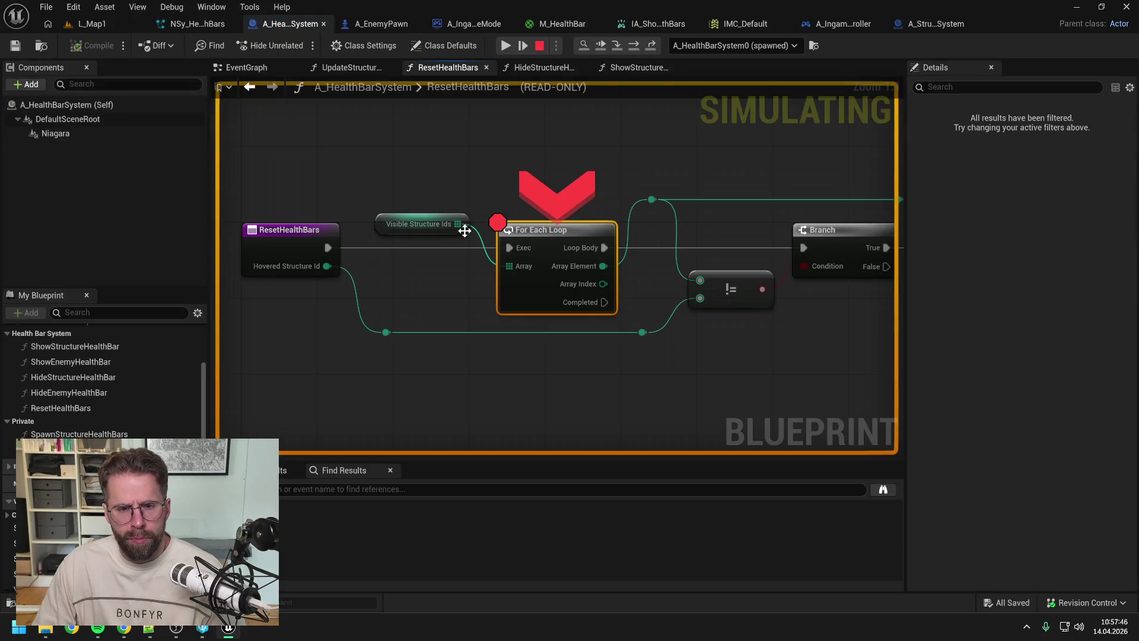
Step: Recheck the Visible Structure Ids entries beside Hide Structure Health Bar and resume again
left_click(477, 240)
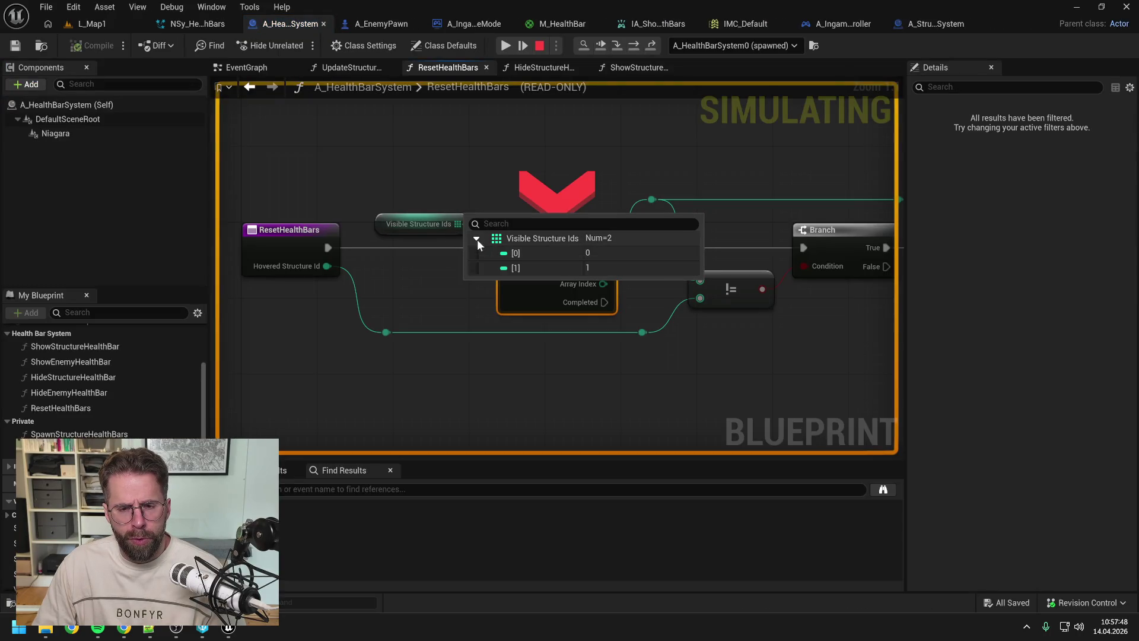
left_click_drag(681, 180, 557, 166)
scroll(557, 166, "down", 1)
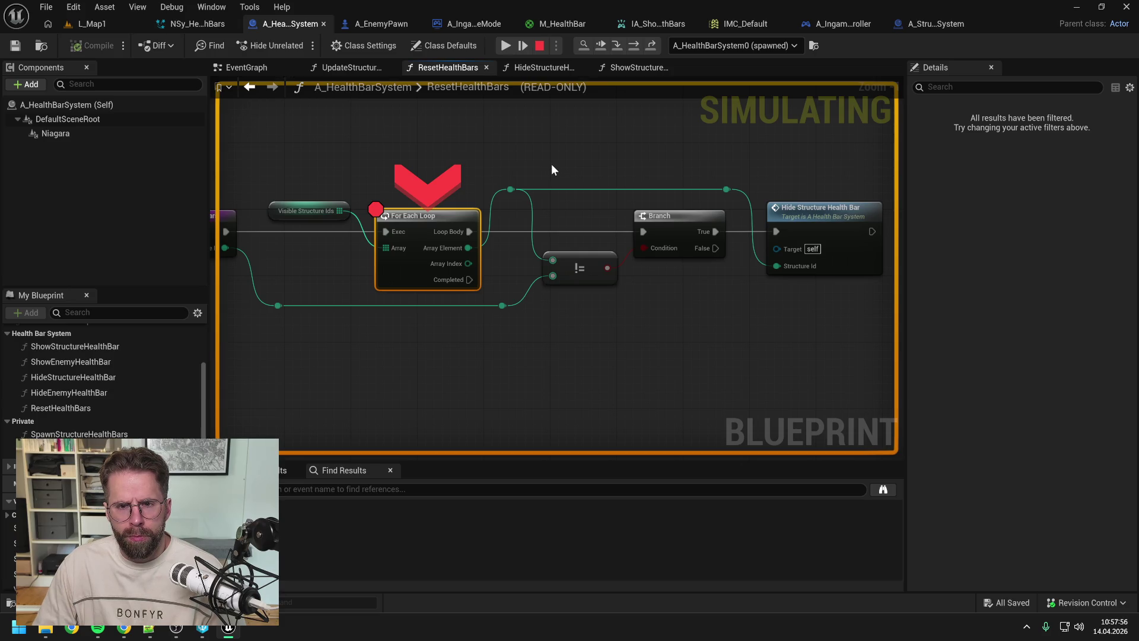
left_click(505, 46)
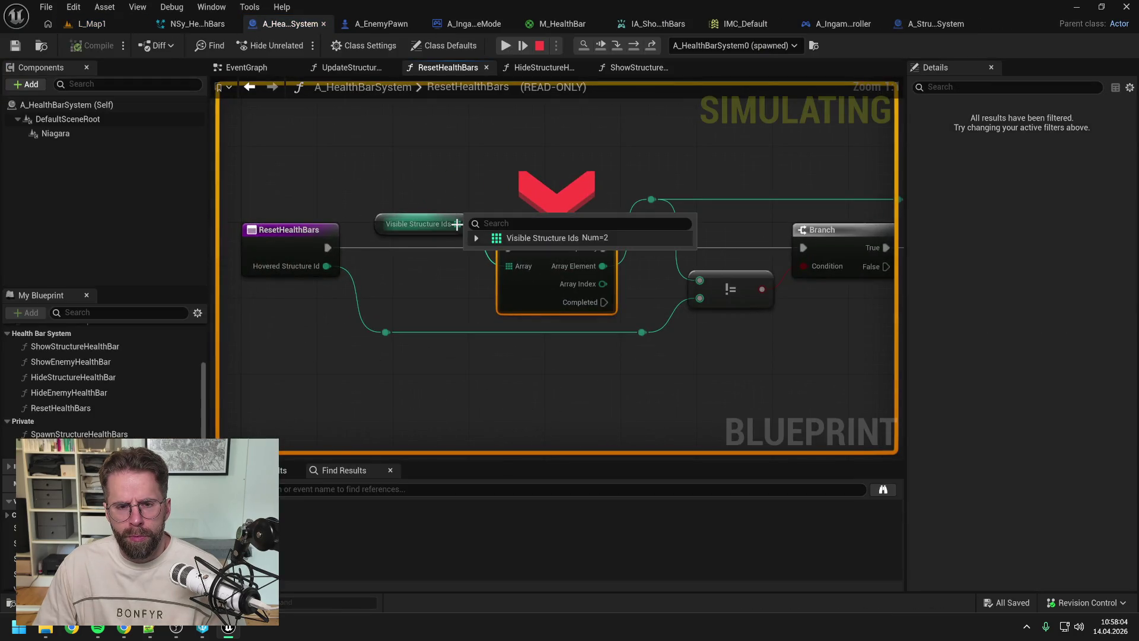
Step: Step execution through the loop's Branch, HideStructureHealthBar, REMOVE and ADD nodes
left_click(476, 238)
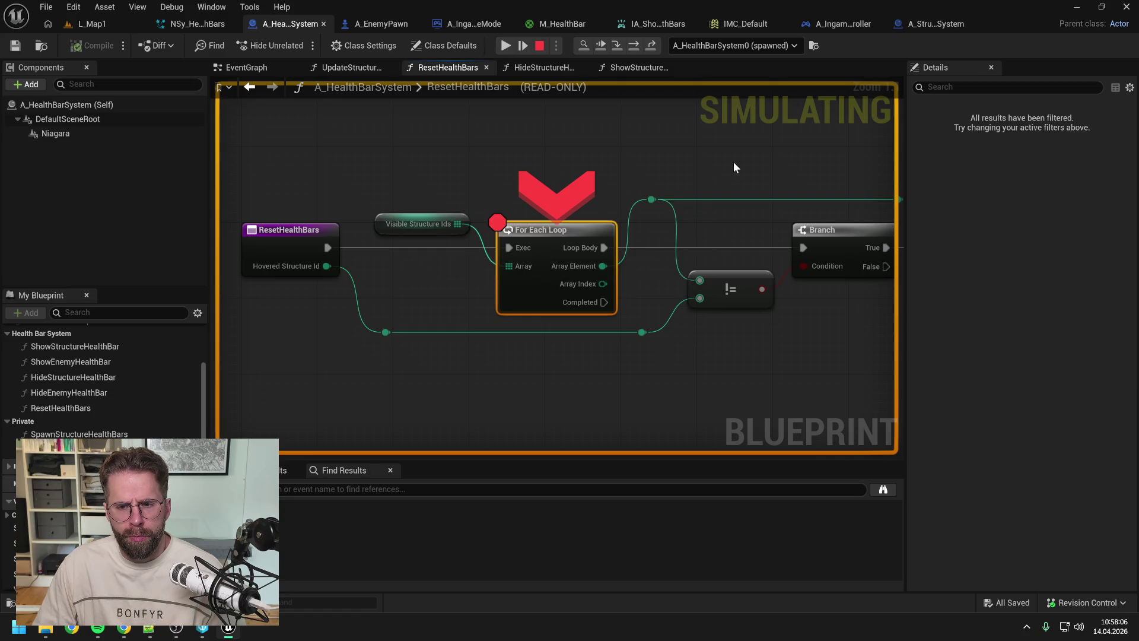
left_click_drag(733, 162, 541, 157)
scroll(541, 158, "down", 2)
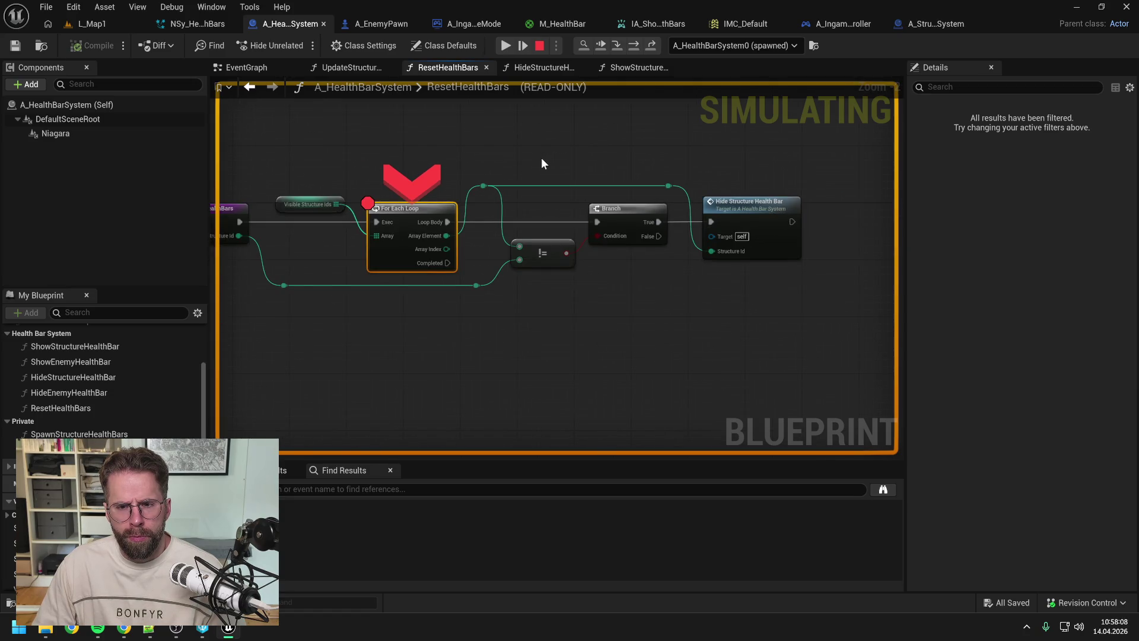
left_click(634, 46)
key("F10")
left_click(387, 257)
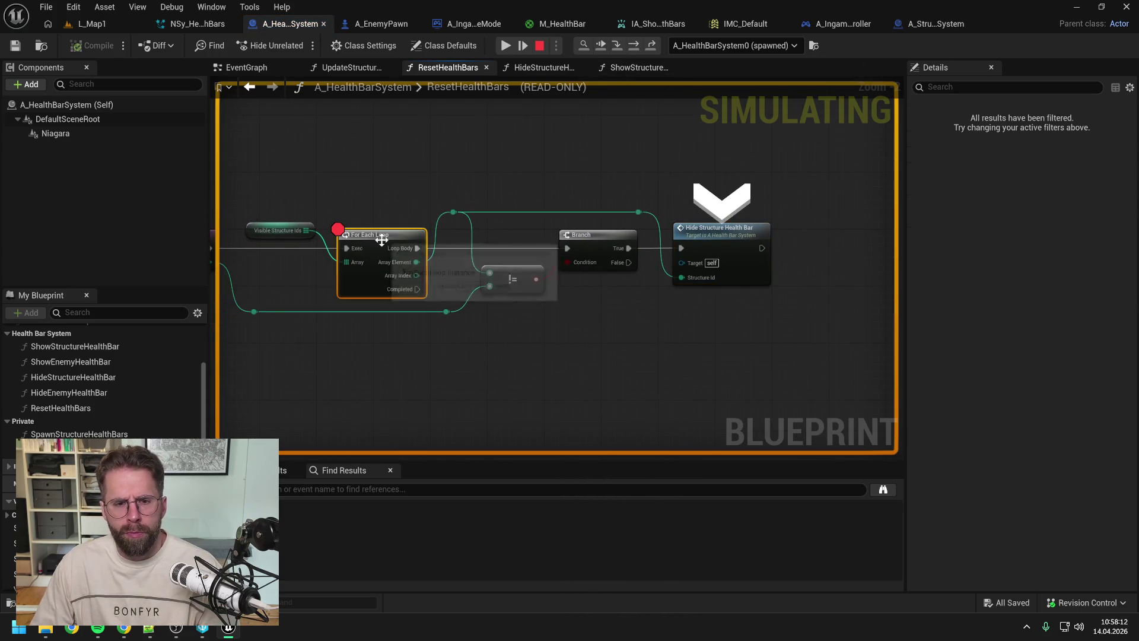
left_click(617, 46)
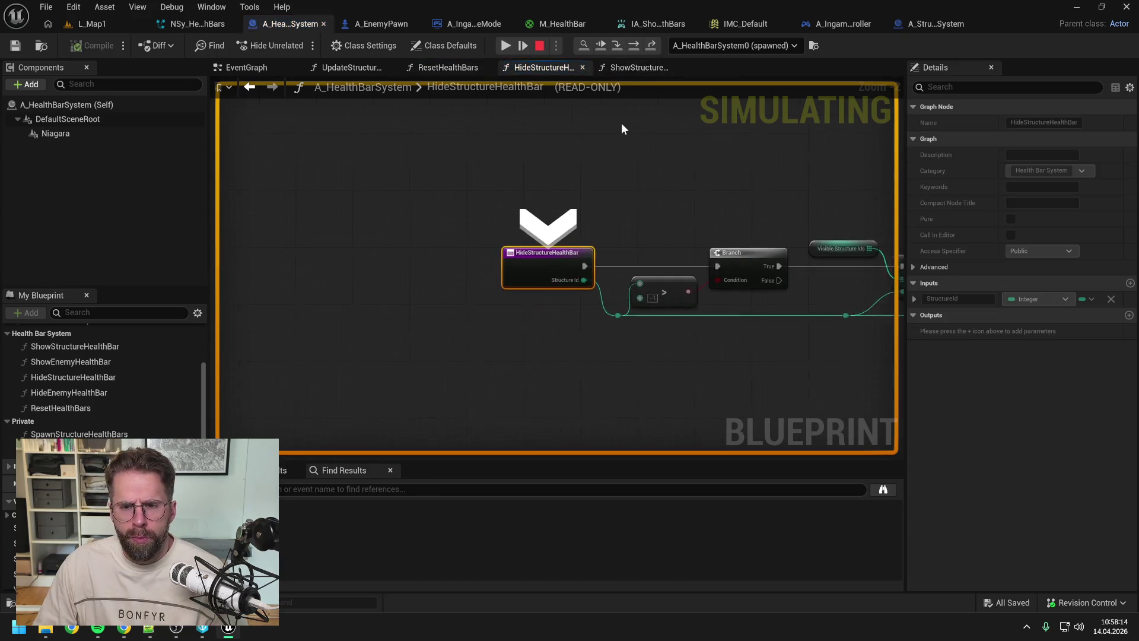
left_click(632, 46)
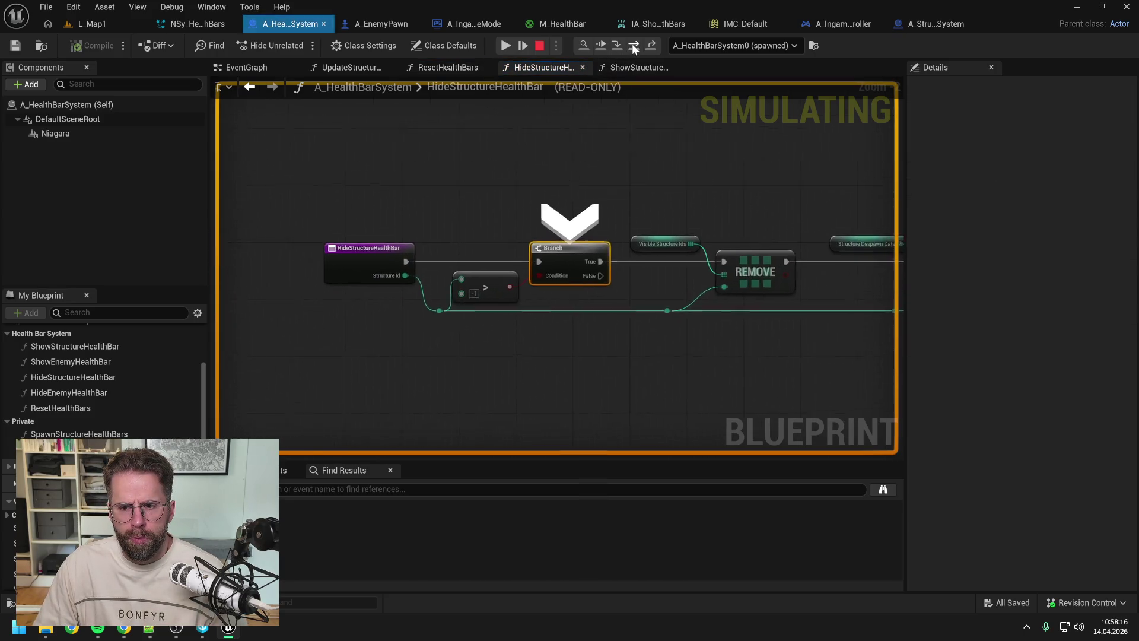
left_click(634, 47)
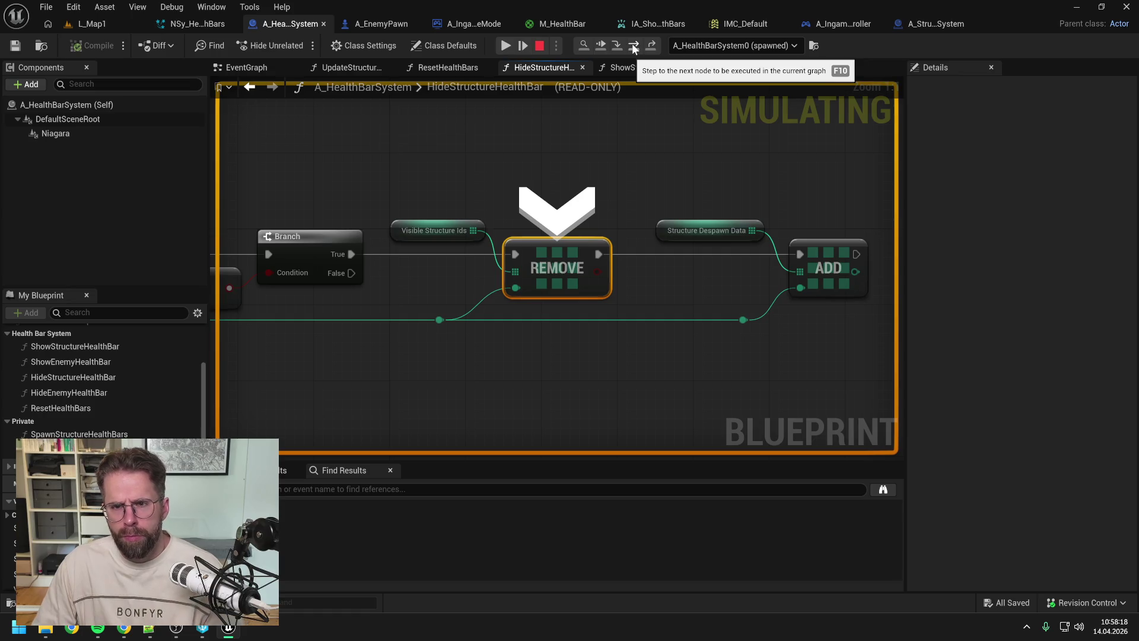
left_click(634, 47)
Step: Breakpoint Copy and Clear Int Array in the EventGraph and expand Structure Despawn Data
mouse_move(482, 230)
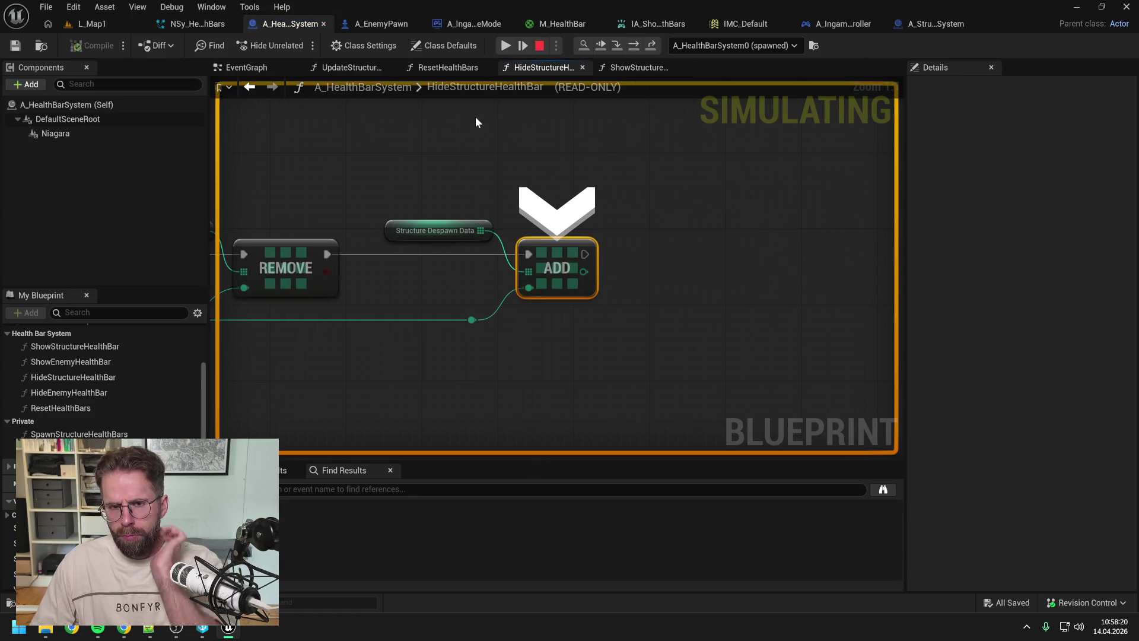
left_click(261, 87)
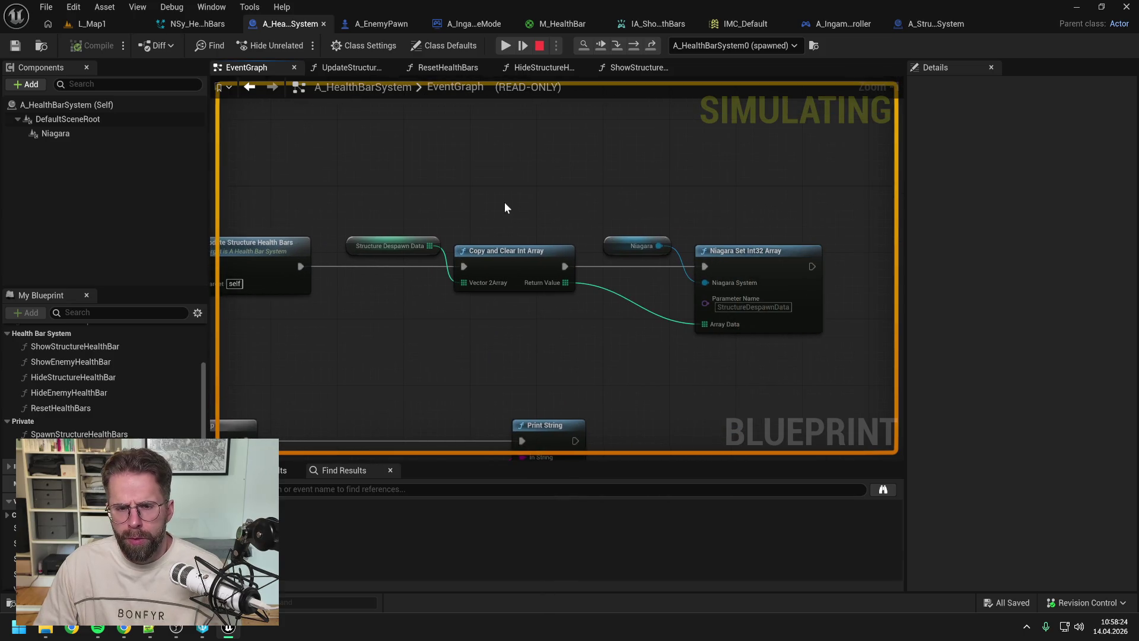
left_click(531, 254)
key("F9")
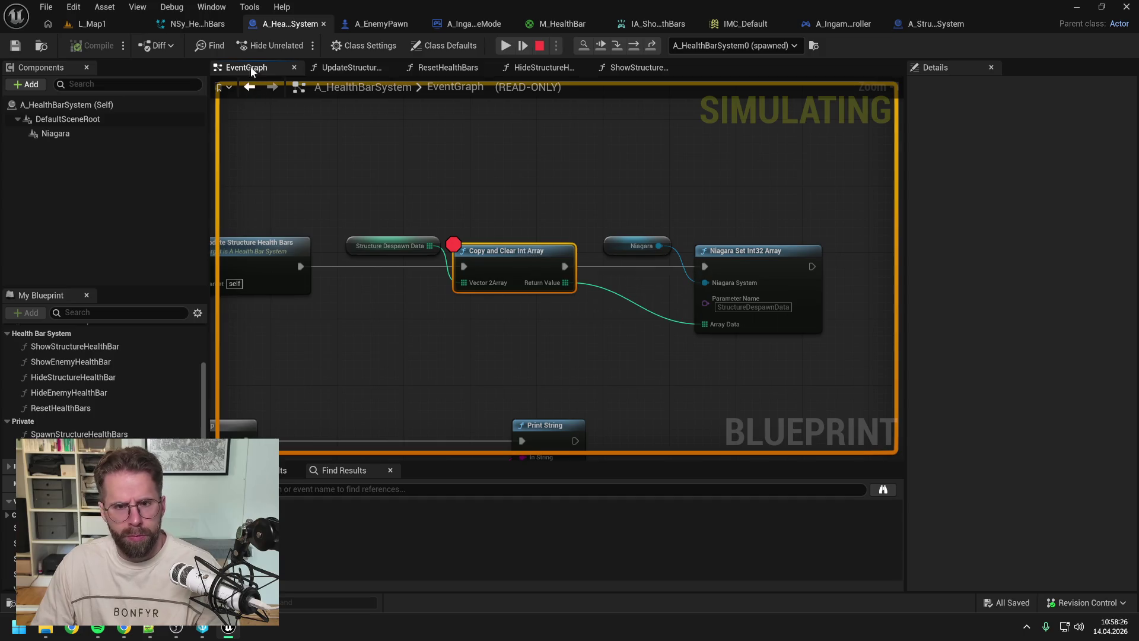
left_click(525, 45)
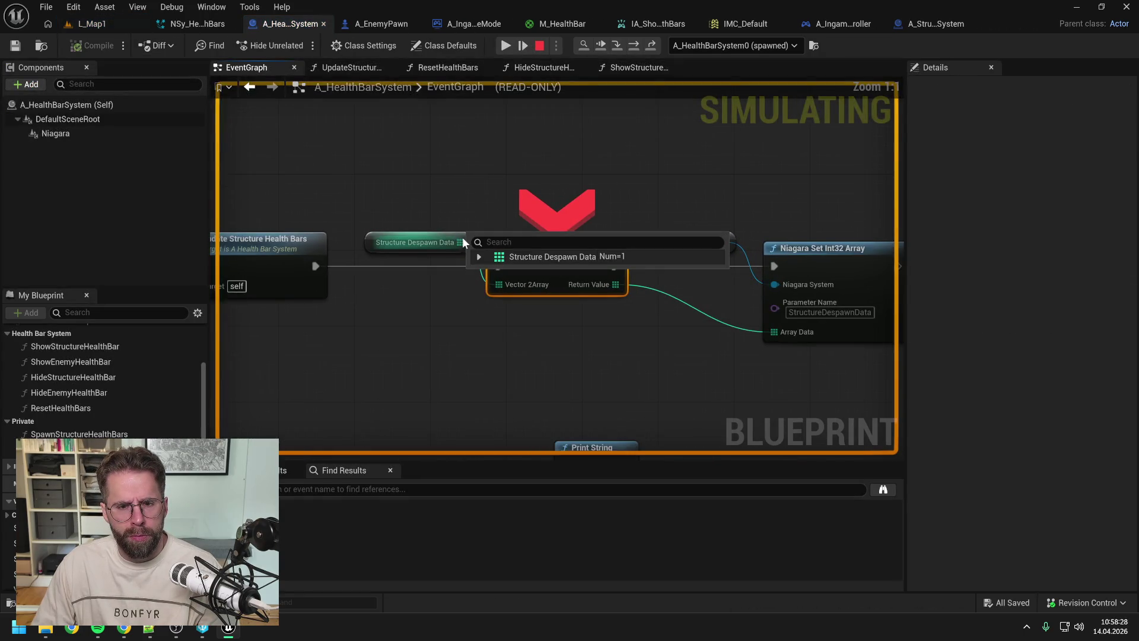
left_click(479, 257)
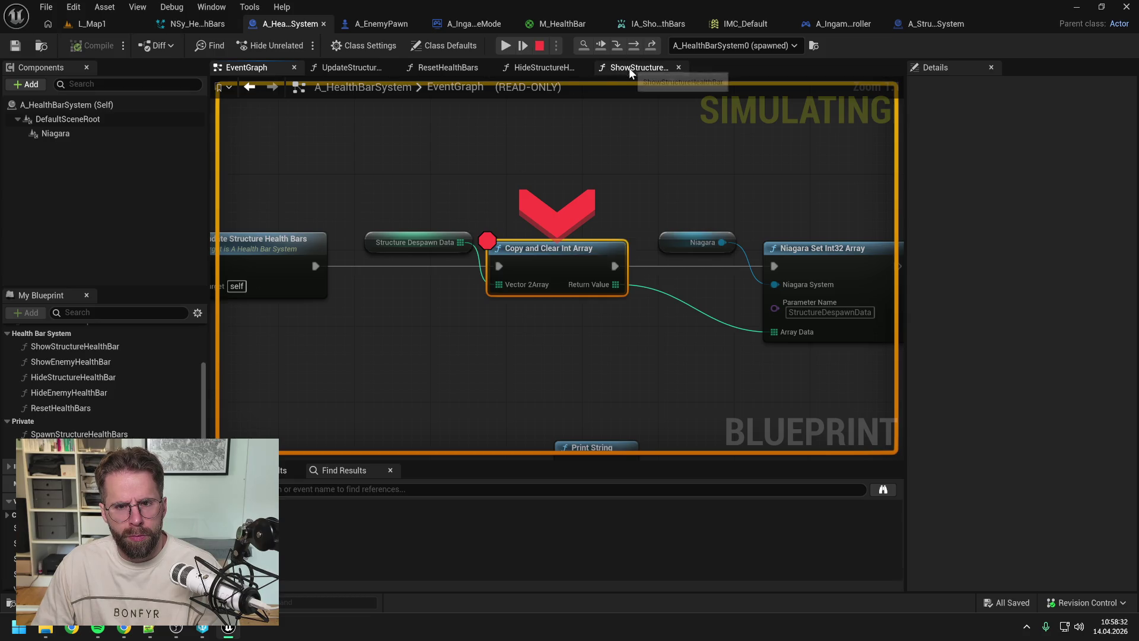
Step: Review the HideStructureHealthBar and ResetHealthBars graphs, then stop the simulation
left_click(557, 67)
left_click_drag(473, 178, 719, 165)
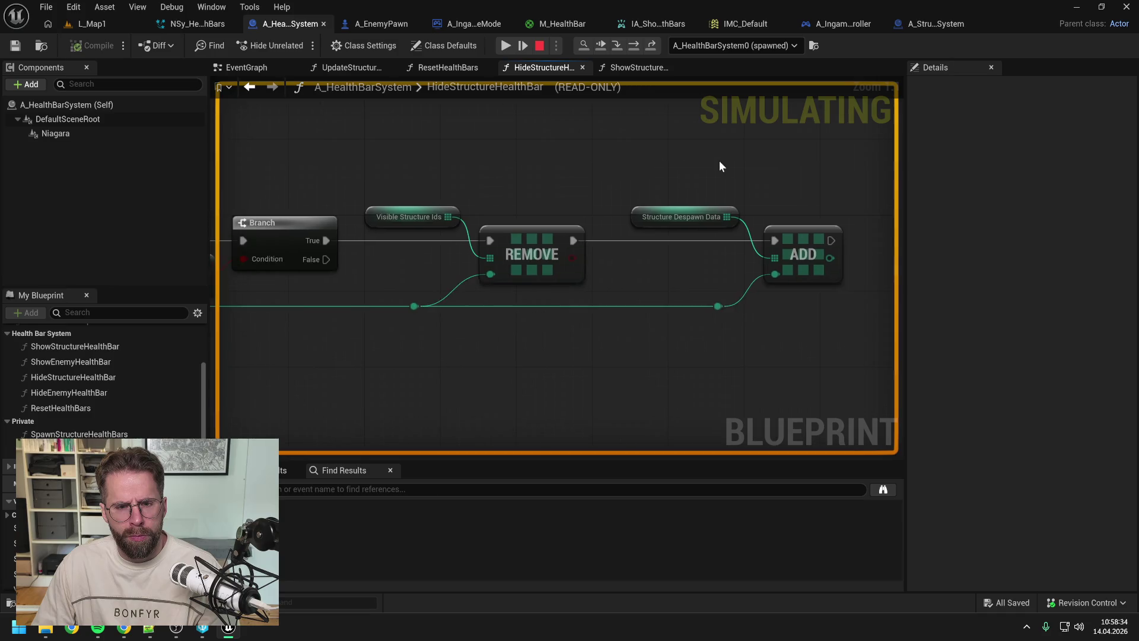
scroll(719, 163, "down", 2)
mouse_move(599, 175)
left_mouse_down()
mouse_move(764, 173)
mouse_move(692, 175)
left_mouse_up()
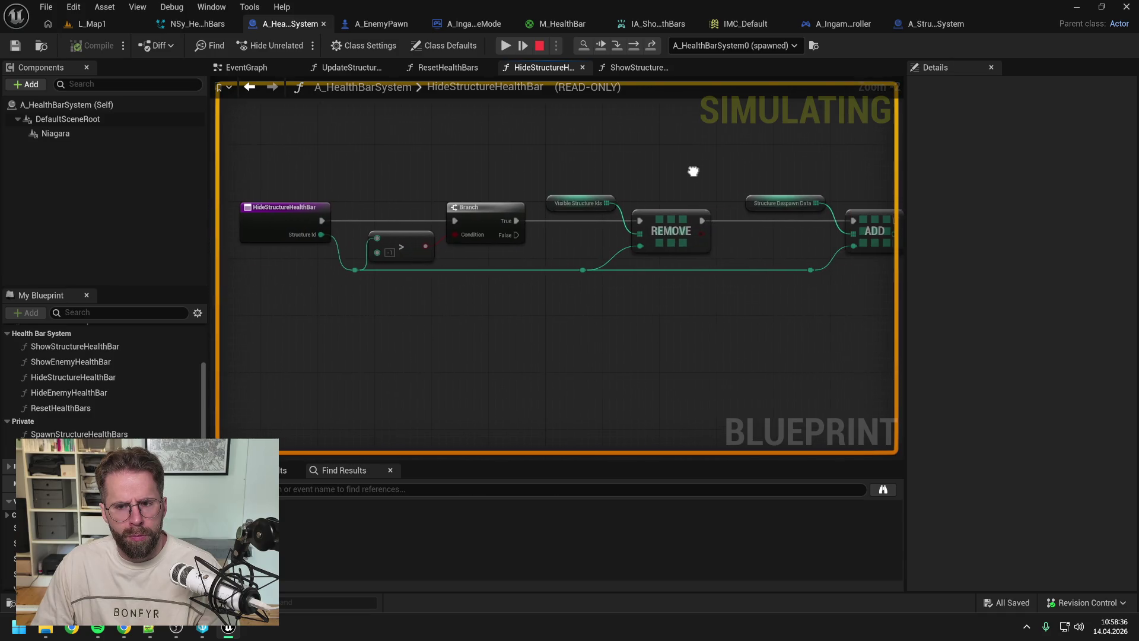
left_click(467, 69)
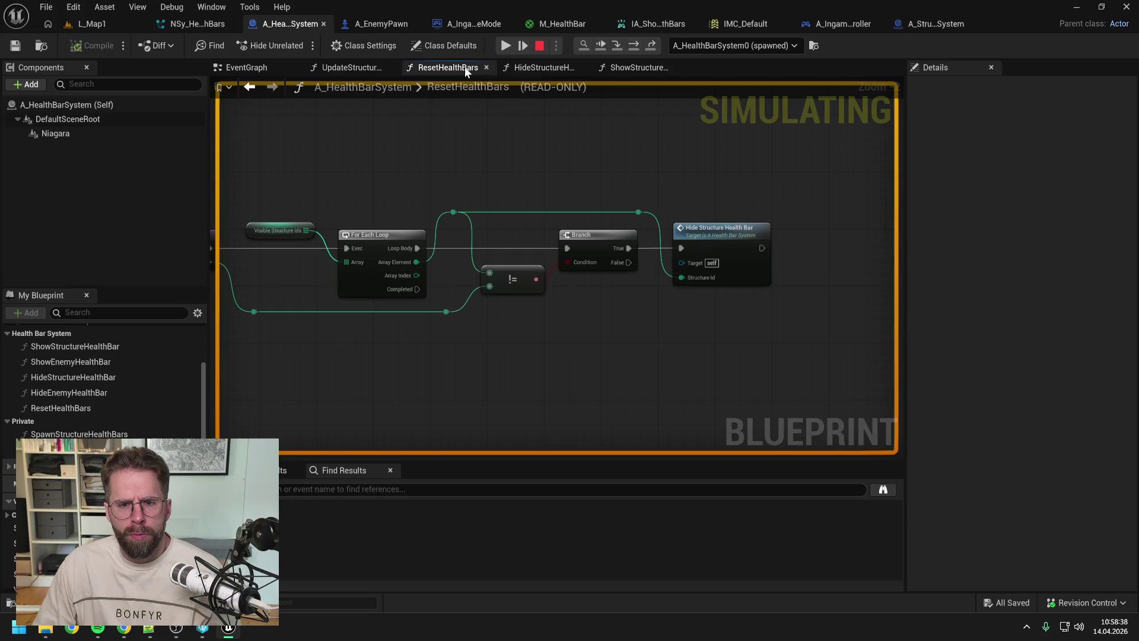
mouse_move(553, 170)
left_mouse_down()
mouse_move(657, 166)
mouse_move(564, 167)
left_mouse_up()
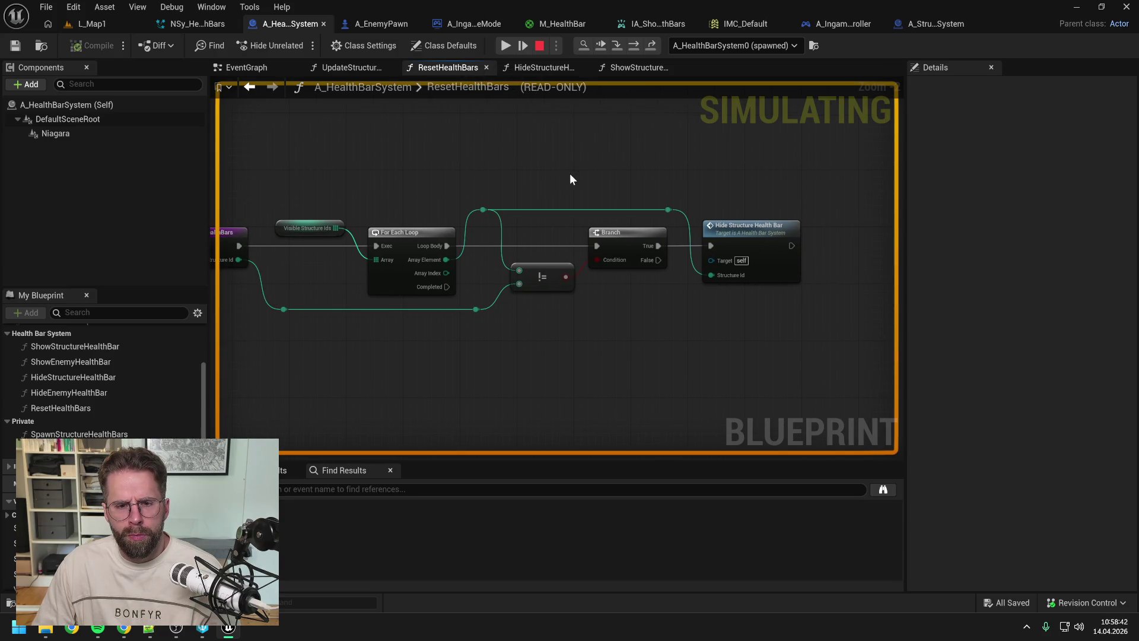
left_click(540, 45)
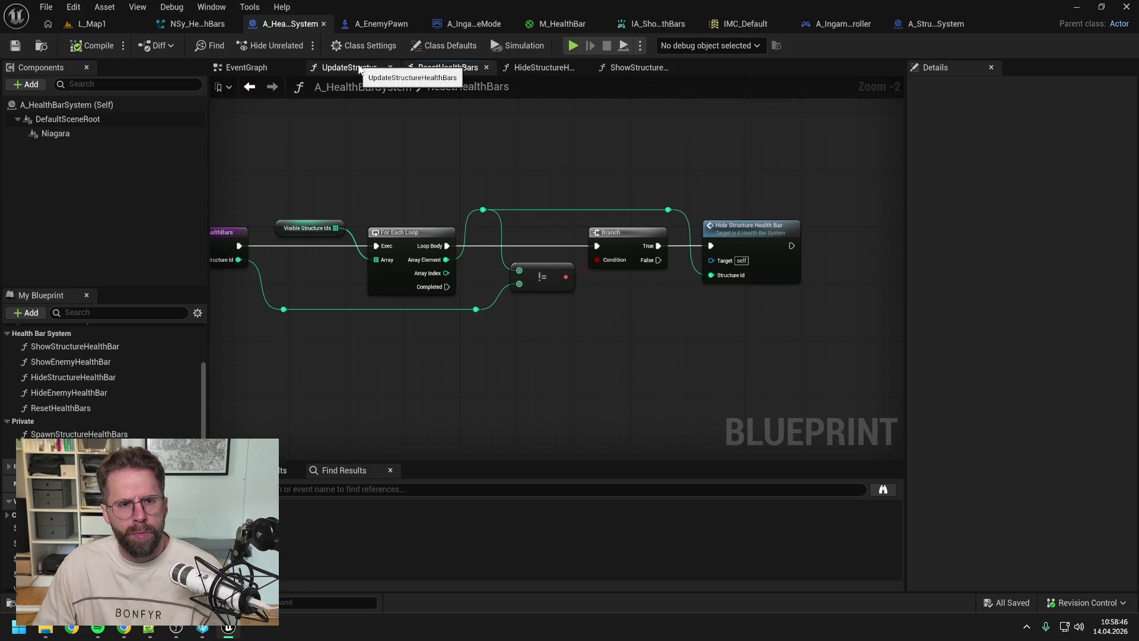
Step: Add a Length node on Structure Despawn Data below Copy and Clear Int Array
left_click(258, 69)
scroll(564, 190, "down", 2)
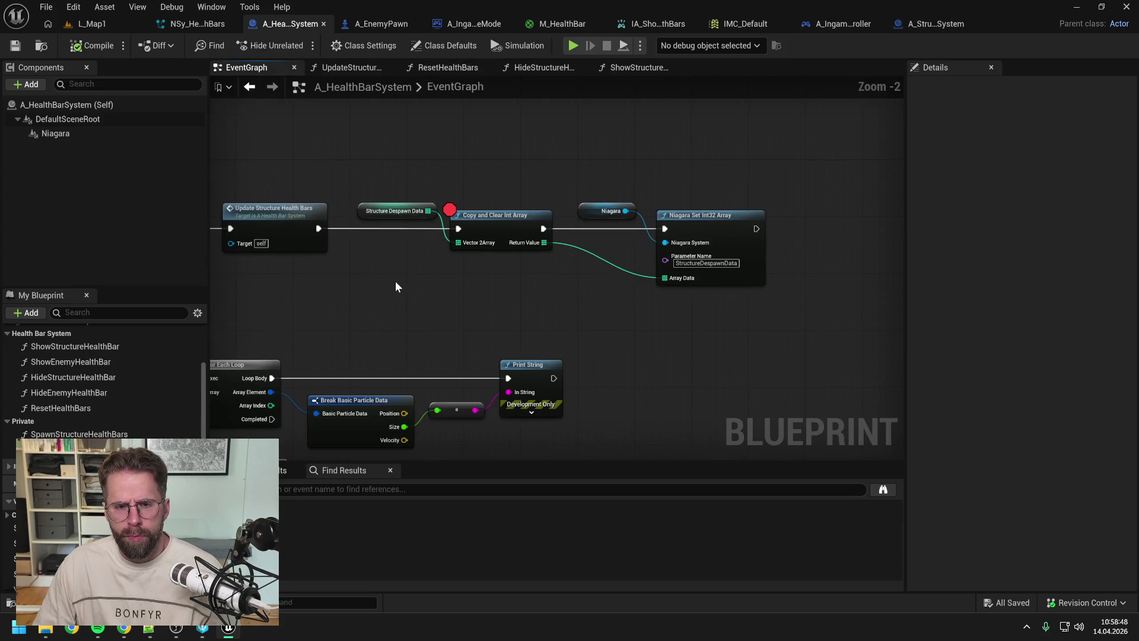
mouse_move(396, 281)
left_mouse_down()
mouse_move(492, 248)
mouse_move(682, 326)
mouse_move(819, 337)
left_mouse_up()
type("lenght")
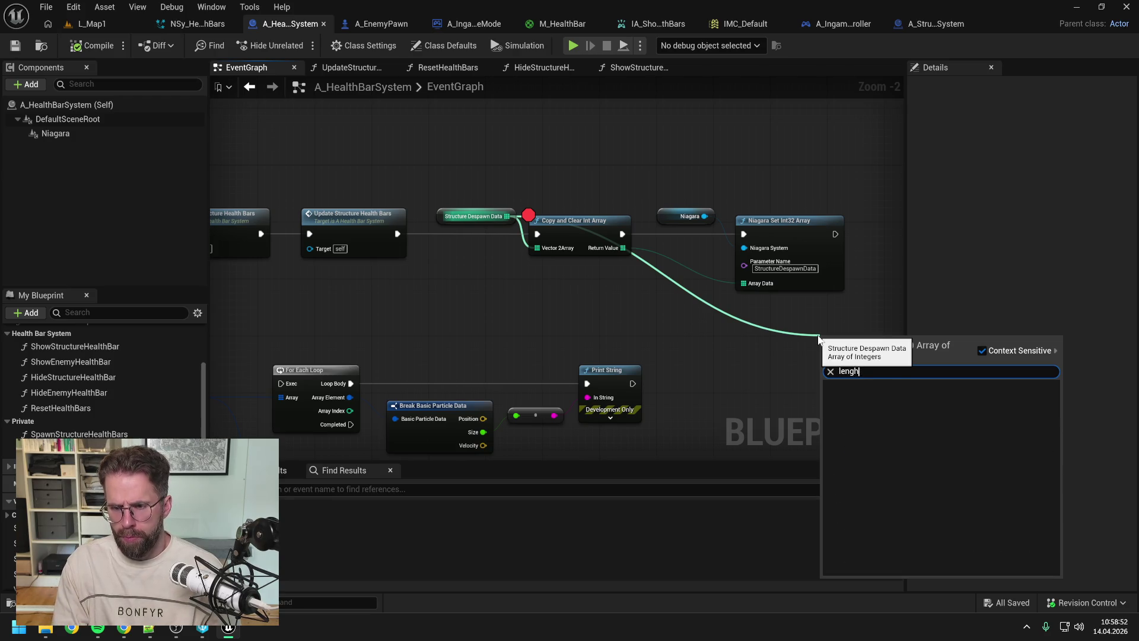
key("BackSpace")
type("th")
key("Return")
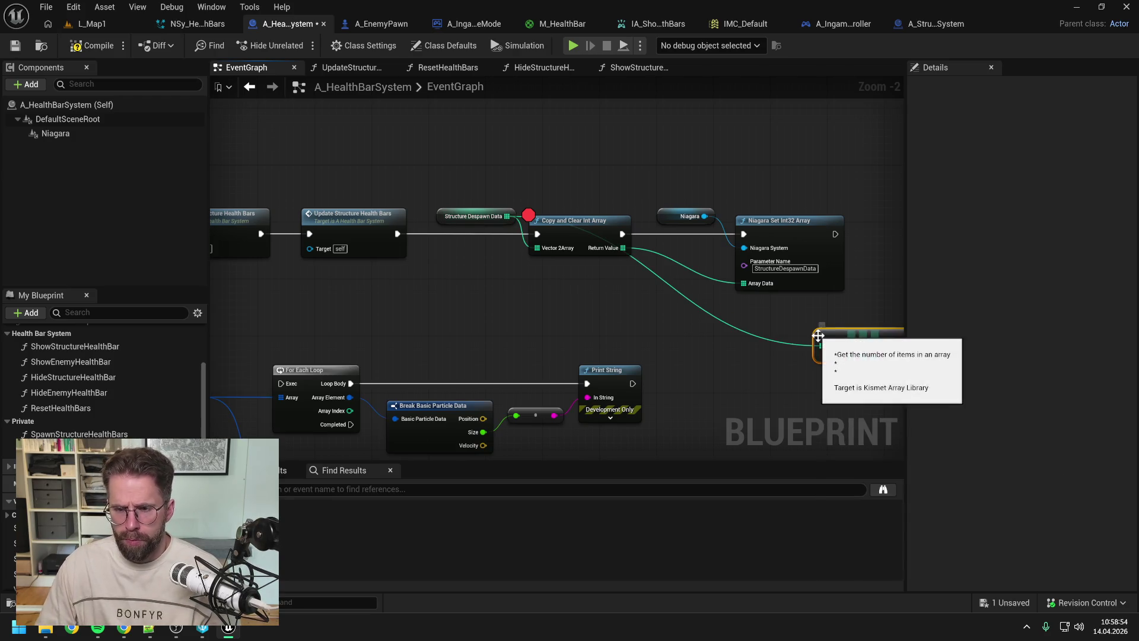
mouse_move(822, 332)
left_mouse_down()
mouse_move(526, 310)
mouse_move(636, 312)
left_mouse_up()
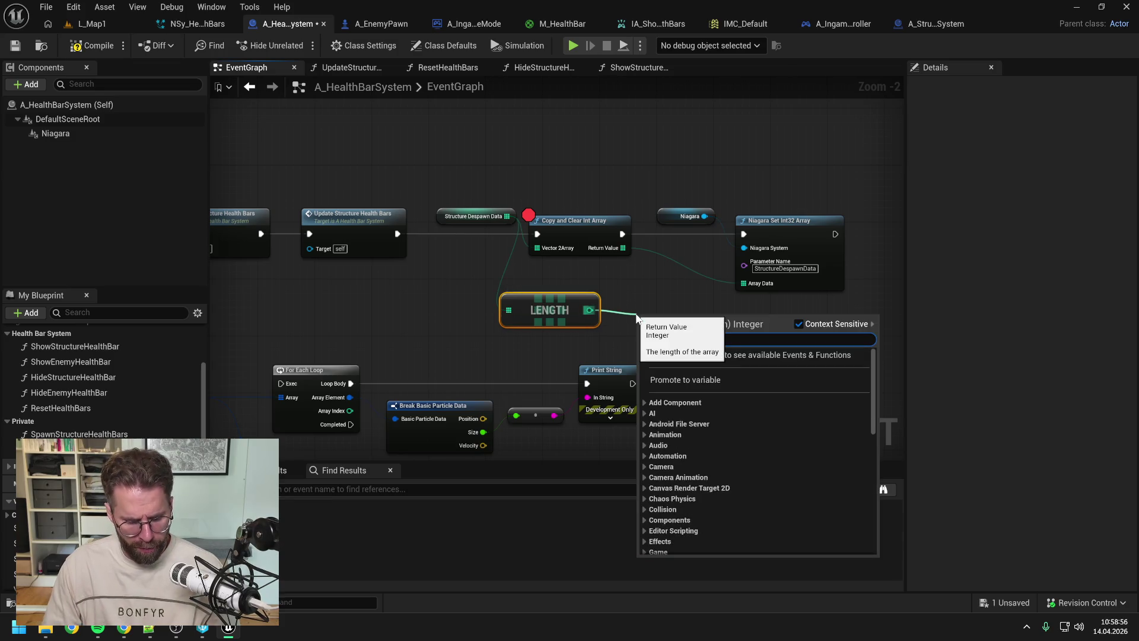
Step: Compare the length with a > 0 node and feed the result into a new Branch
type(">")
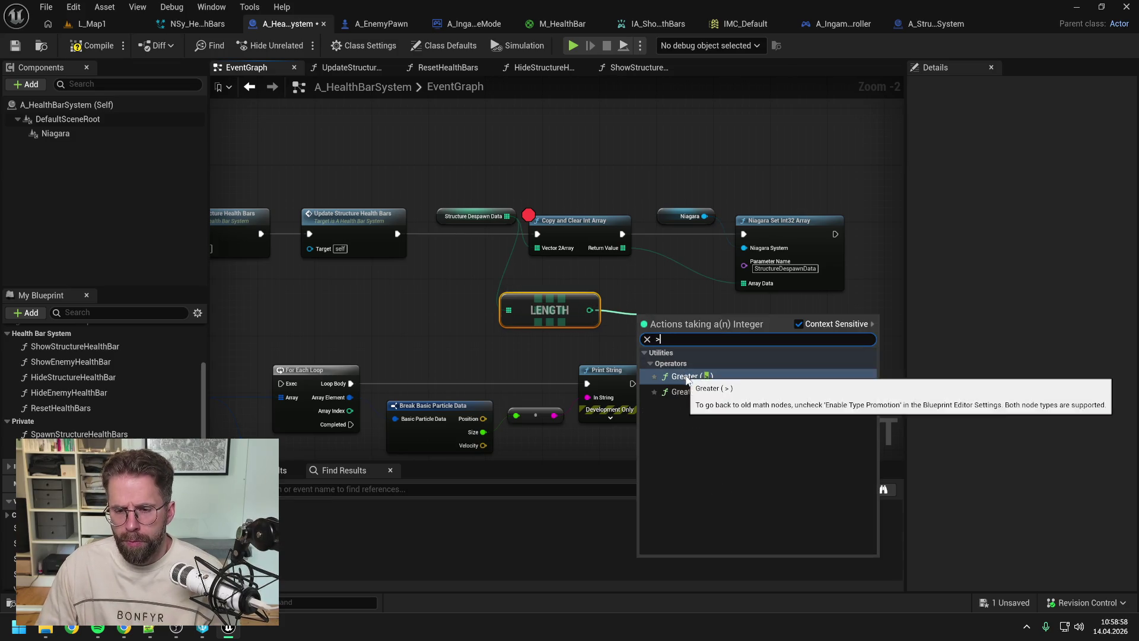
left_click(692, 368)
left_click(691, 362)
left_click_drag(690, 323, 727, 332)
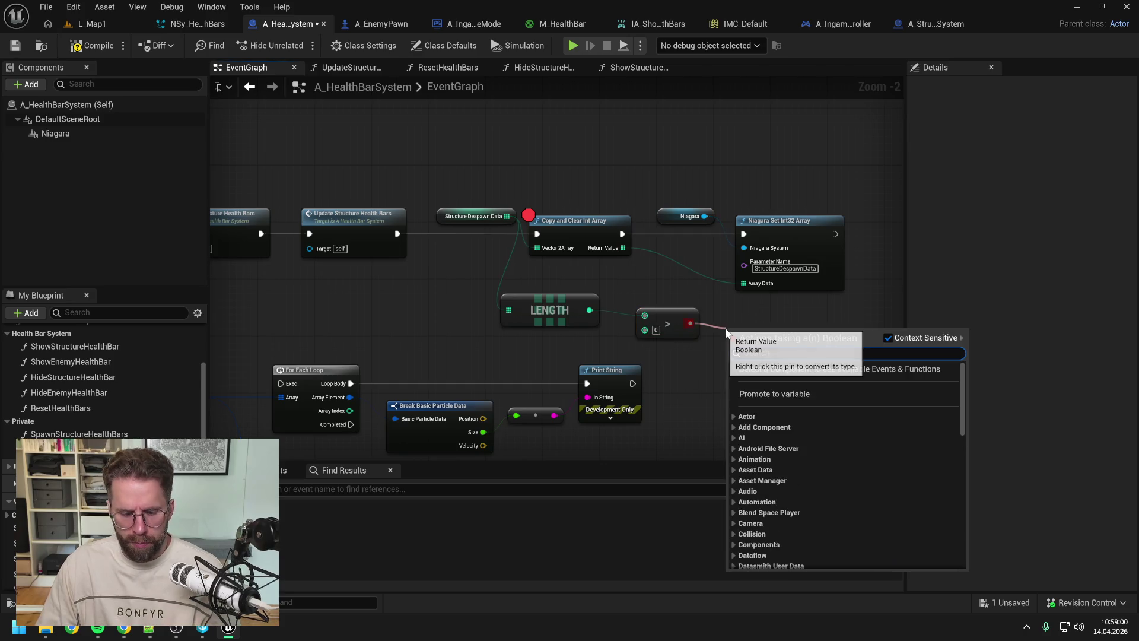
type("br")
key("Return")
Step: Save, run the Branch after Update Structure Health Bars, and compile the blueprint
key("ctrl+s")
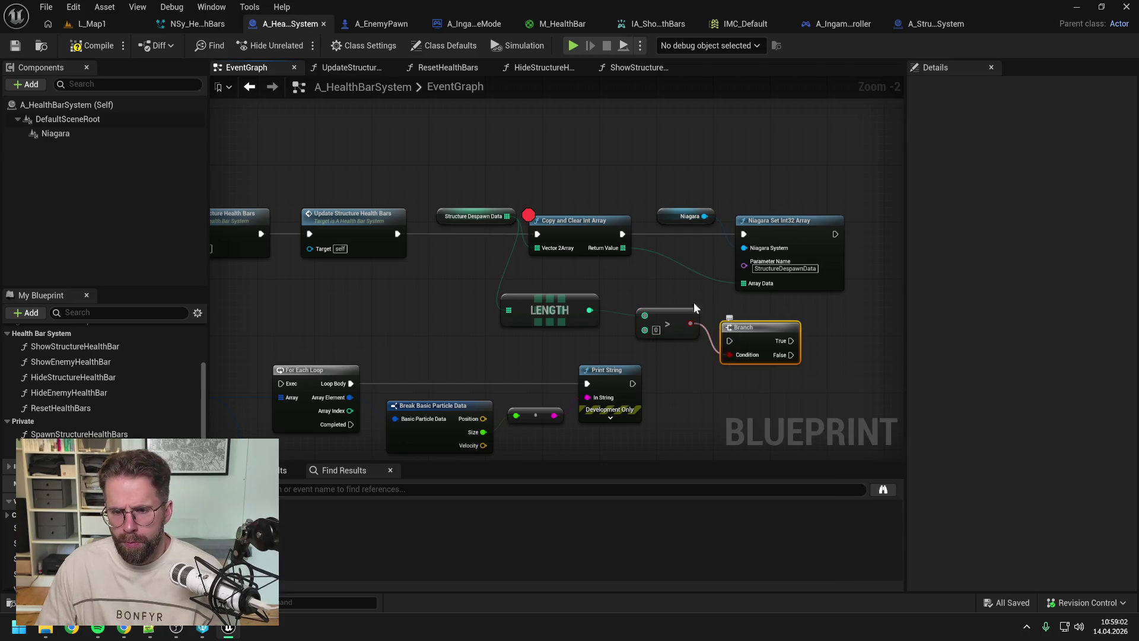
mouse_move(393, 235)
left_mouse_down()
mouse_move(731, 343)
mouse_move(664, 279)
mouse_move(538, 233)
left_mouse_up()
left_click(594, 160)
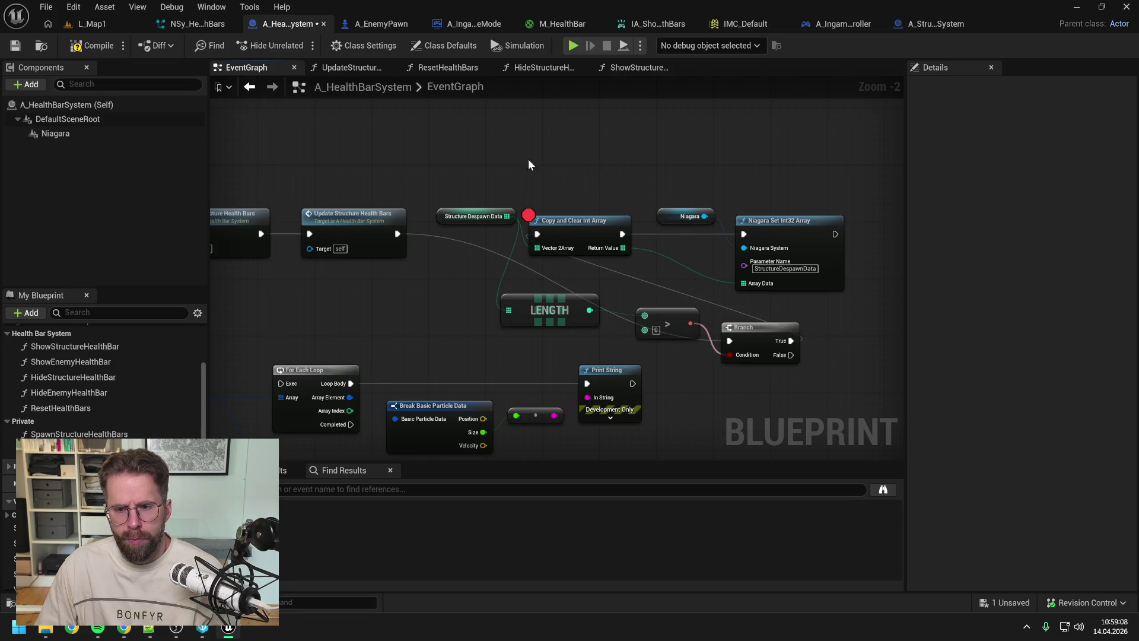
left_click(101, 46)
Step: Play L_Map1, place a small structure right of the large one, step past the breakpoint, then stop
left_click(92, 24)
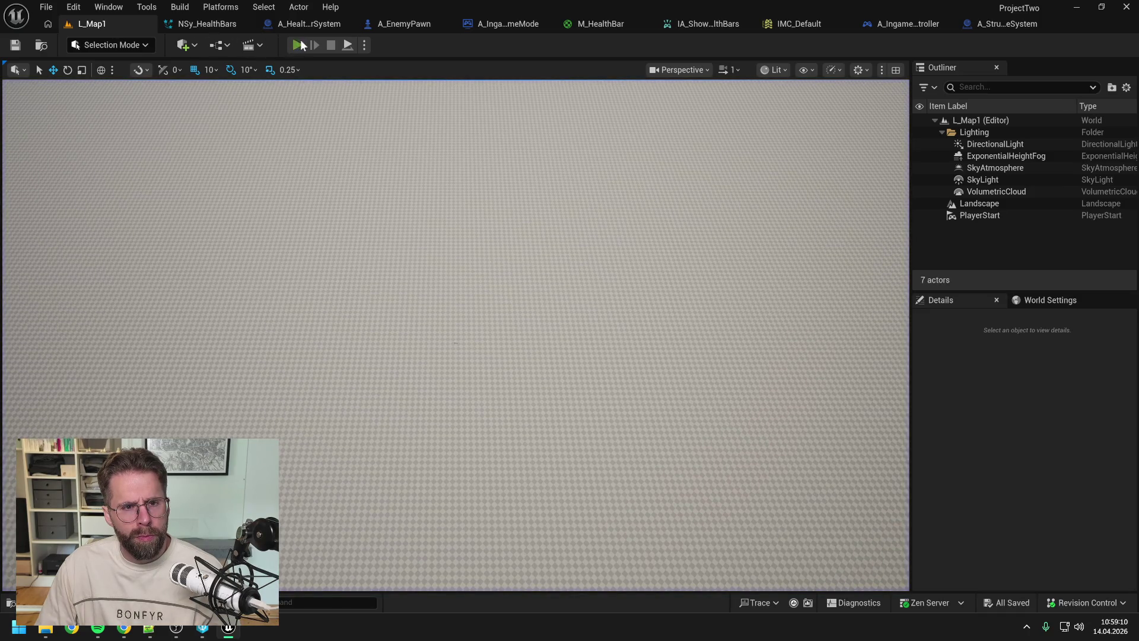
key("alt+p")
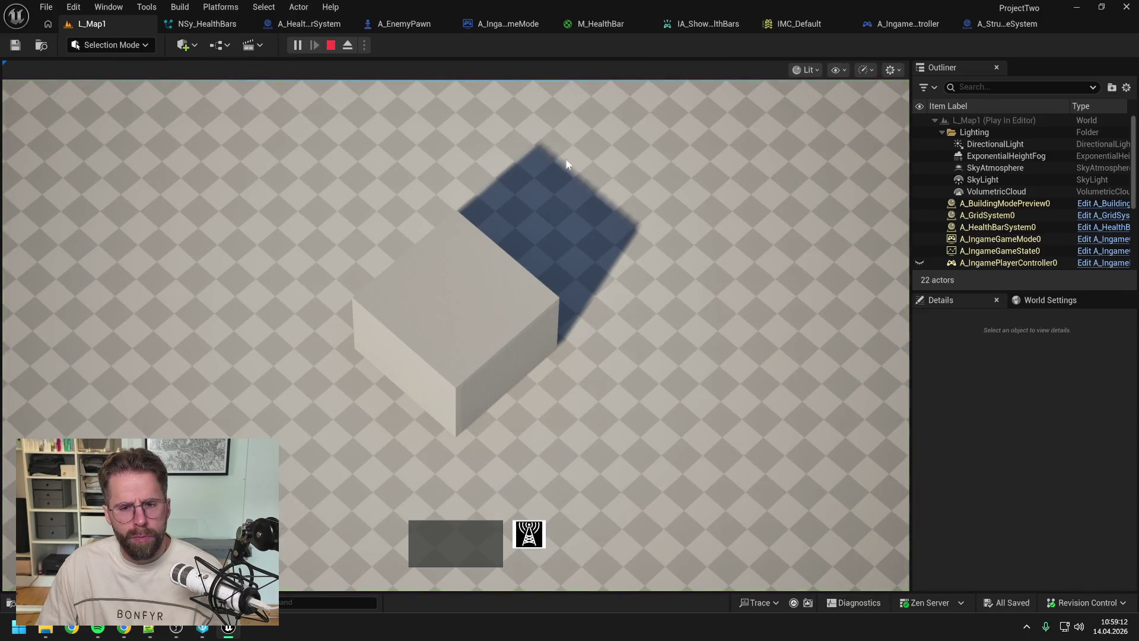
left_click(530, 533)
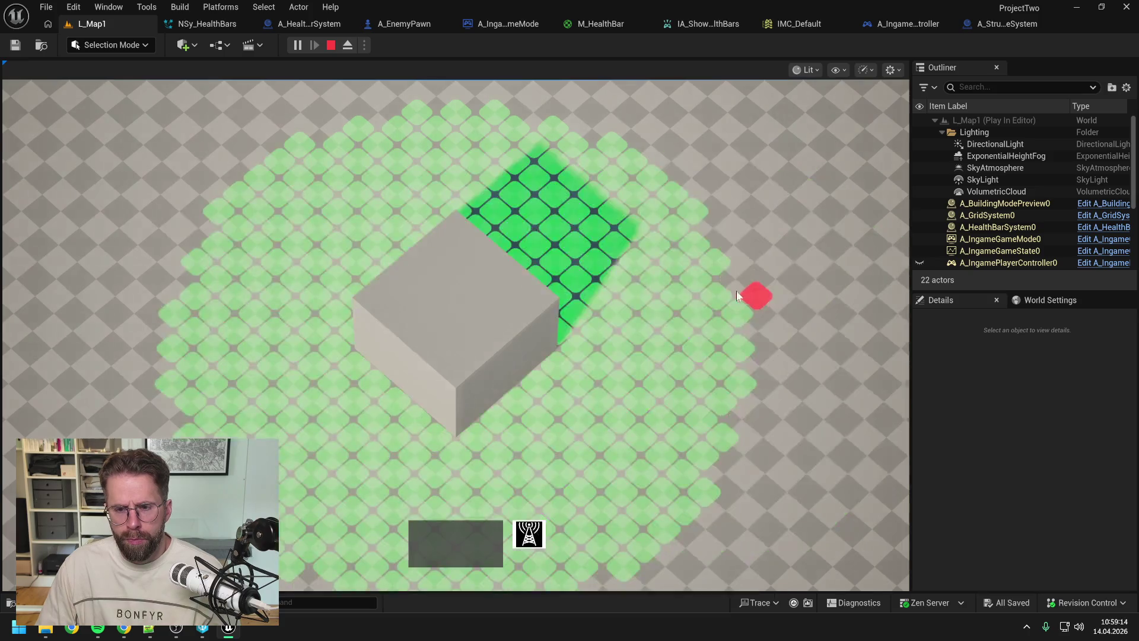
left_click(718, 244)
key("alt")
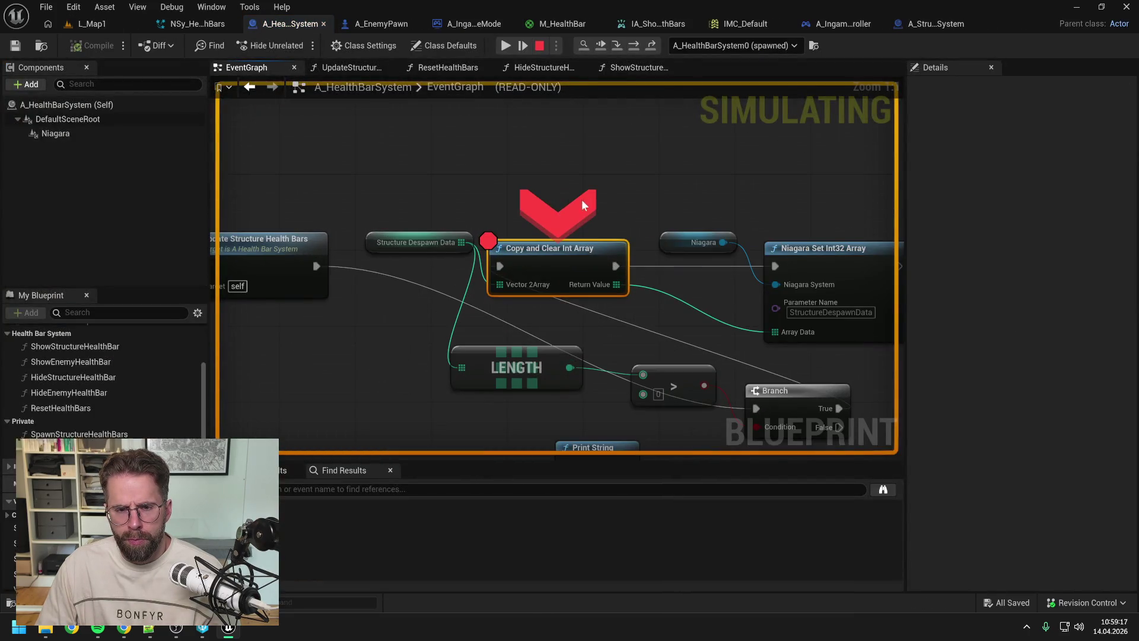
mouse_move(459, 241)
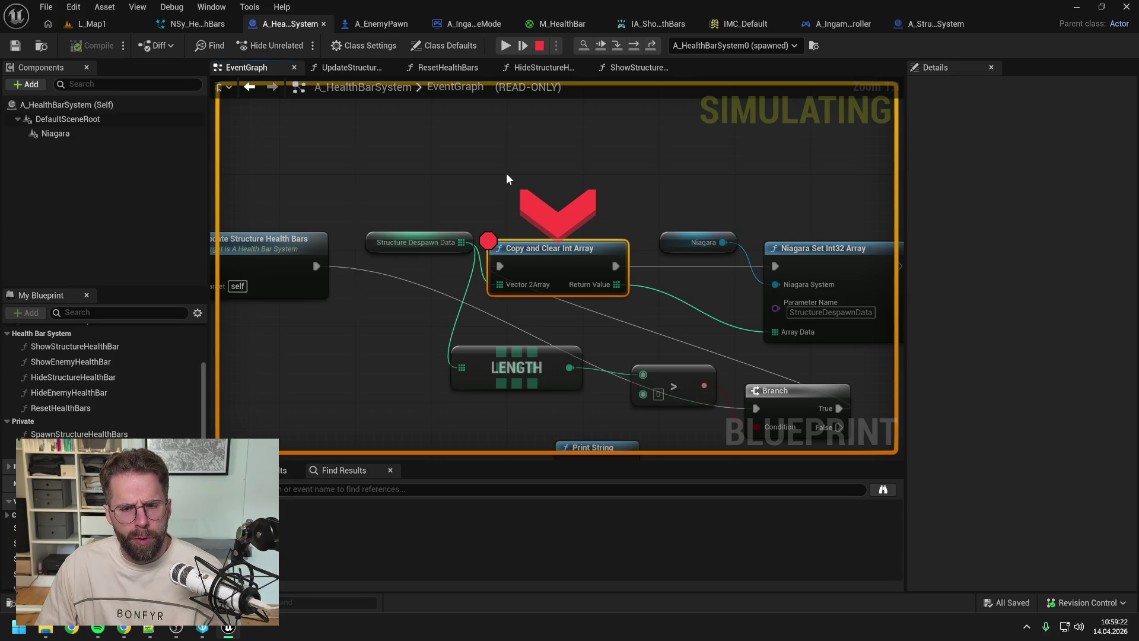
left_click(632, 46)
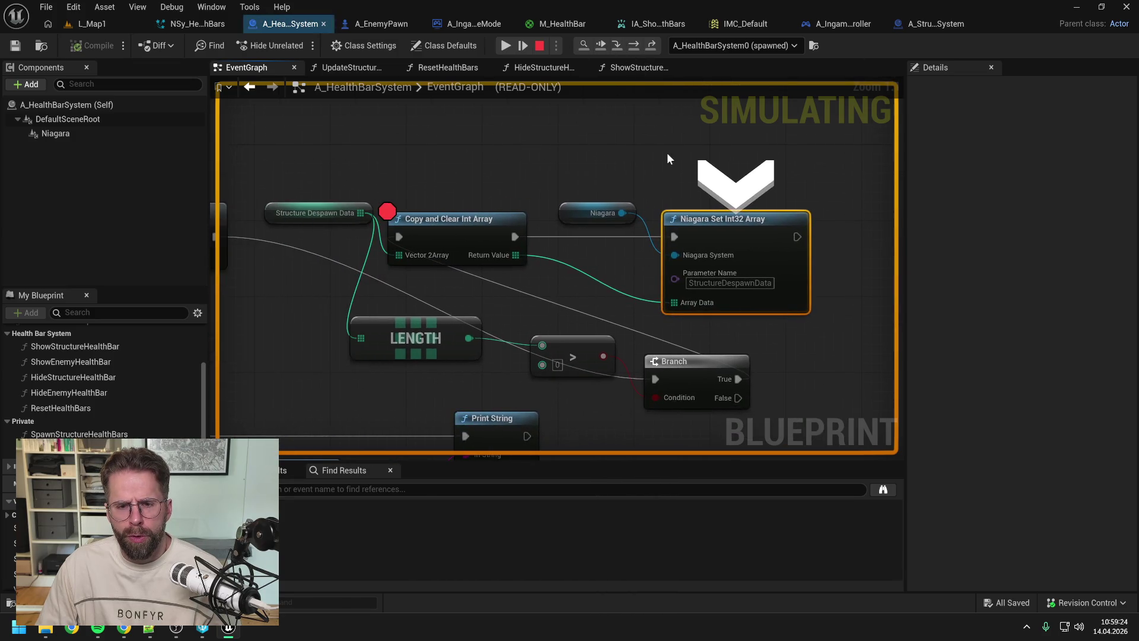
left_click(504, 46)
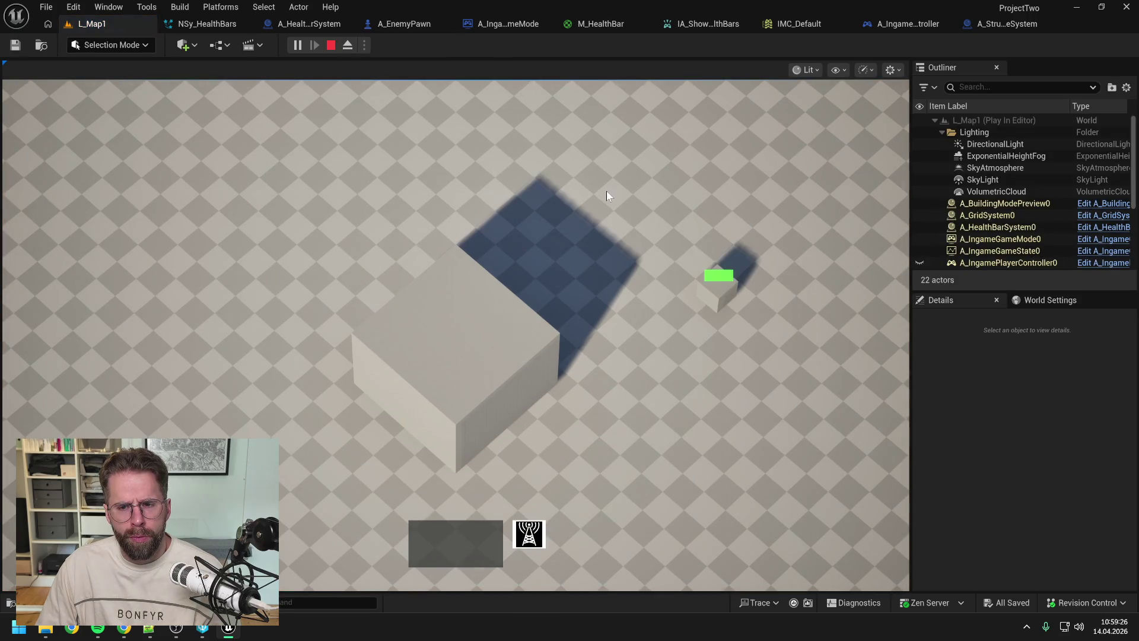
key("Escape")
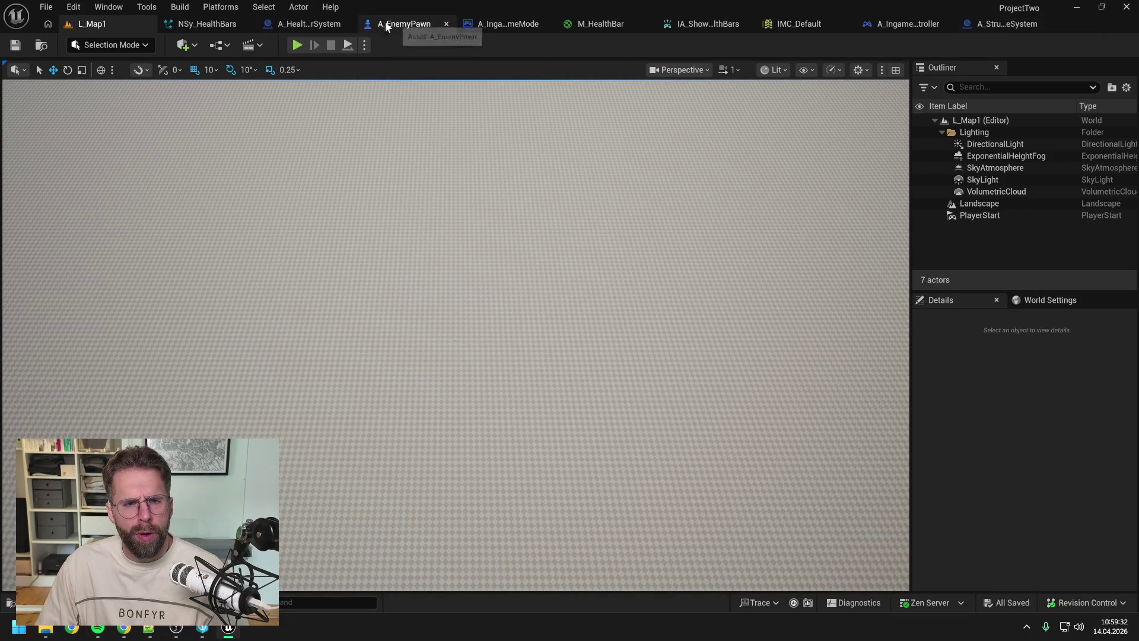
Step: Open the HideStructureHealthBar function from the ResetHealthBars graph in A_HealthBarSystem
left_click(313, 23)
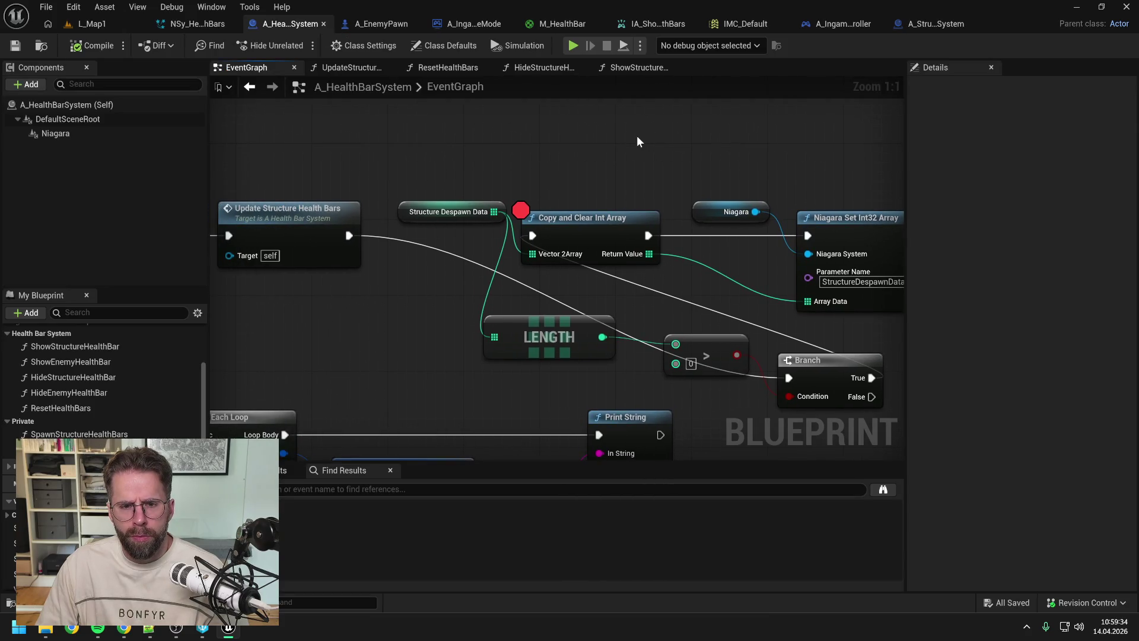
scroll(637, 141, "down", 1)
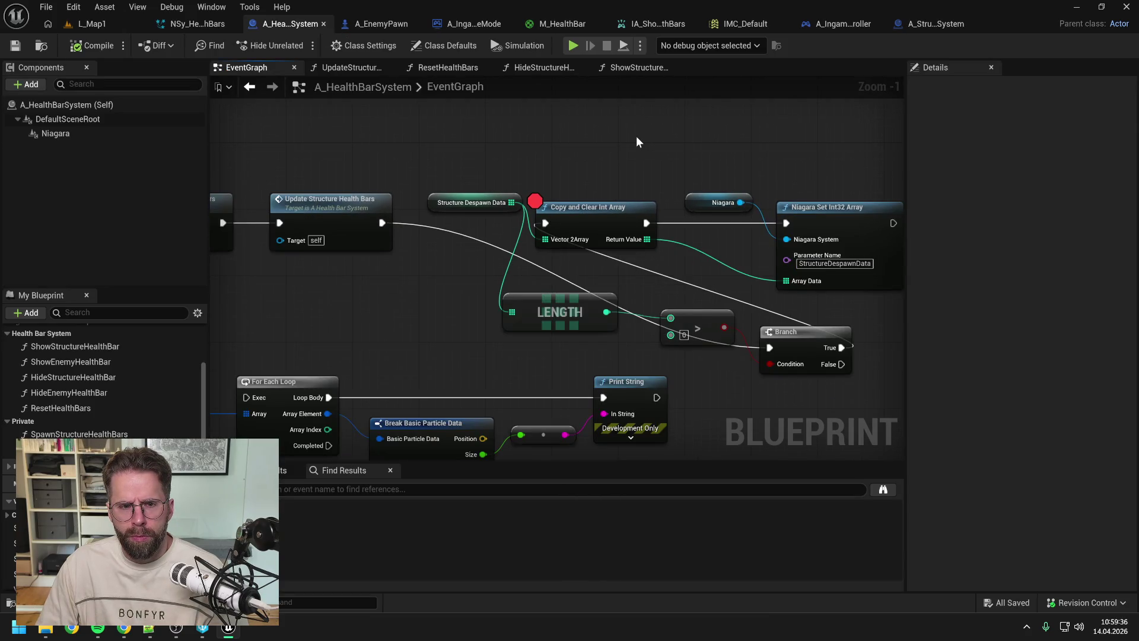
left_click(436, 67)
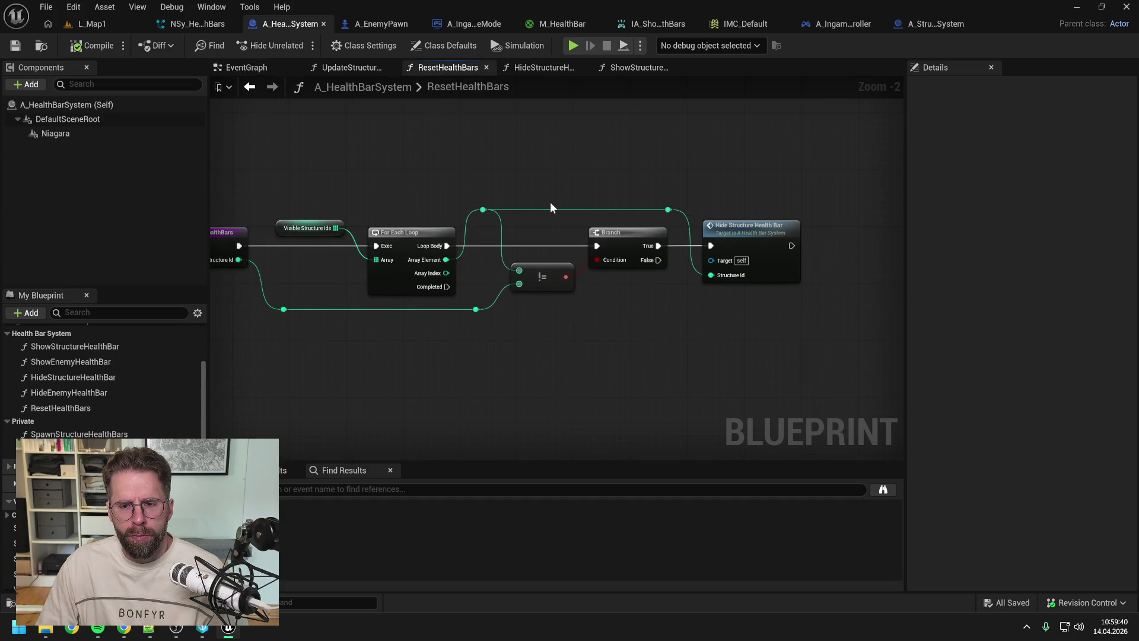
double_click(742, 240)
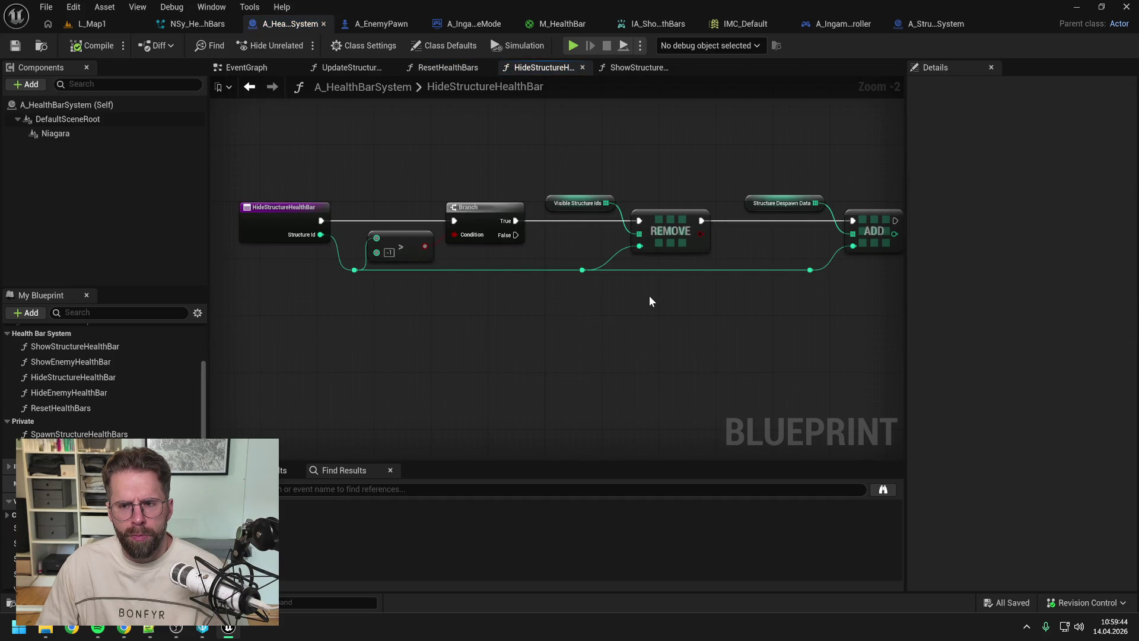
left_click_drag(671, 296, 750, 305)
Step: Add a Print String node to the HideStructureHealthBar graph
right_click(406, 173)
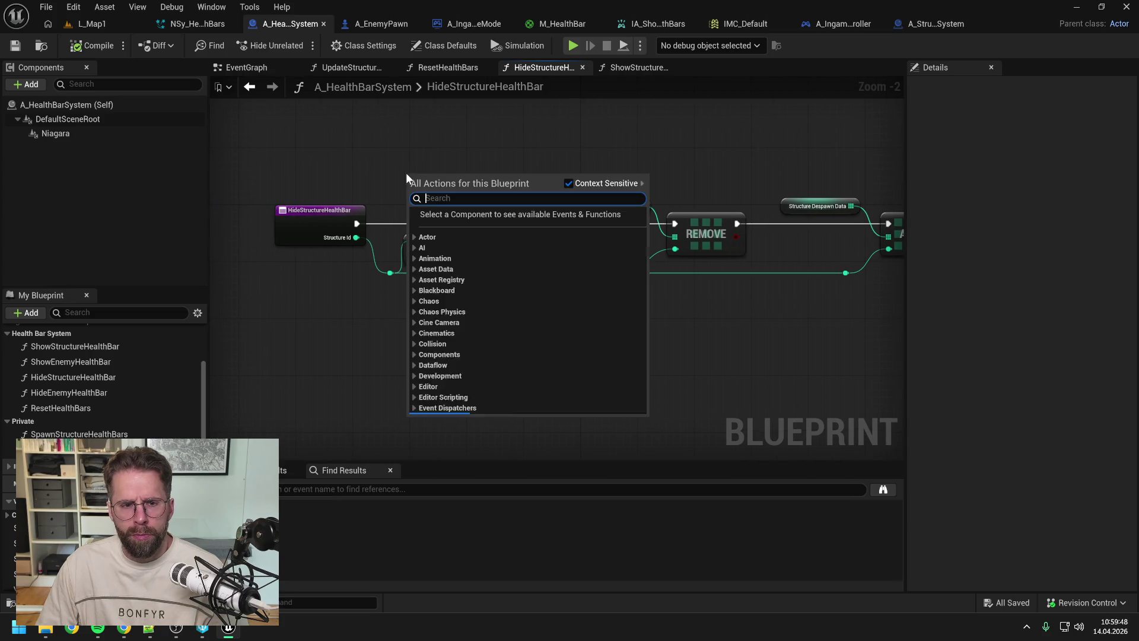
right_click(658, 161)
right_click(661, 162)
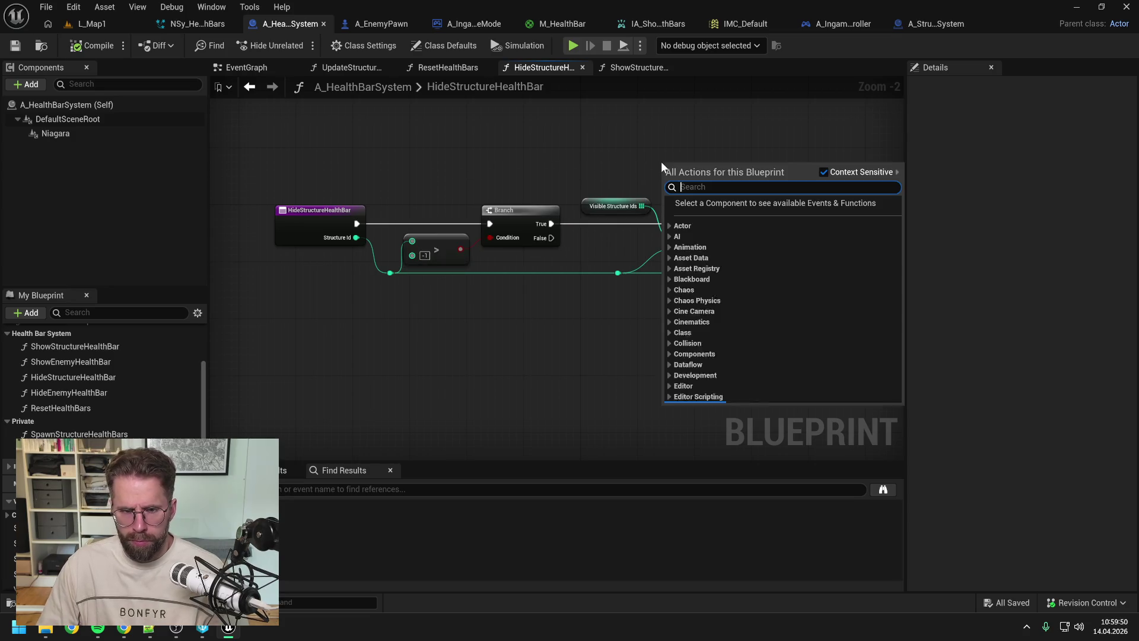
type("prin")
key("Return")
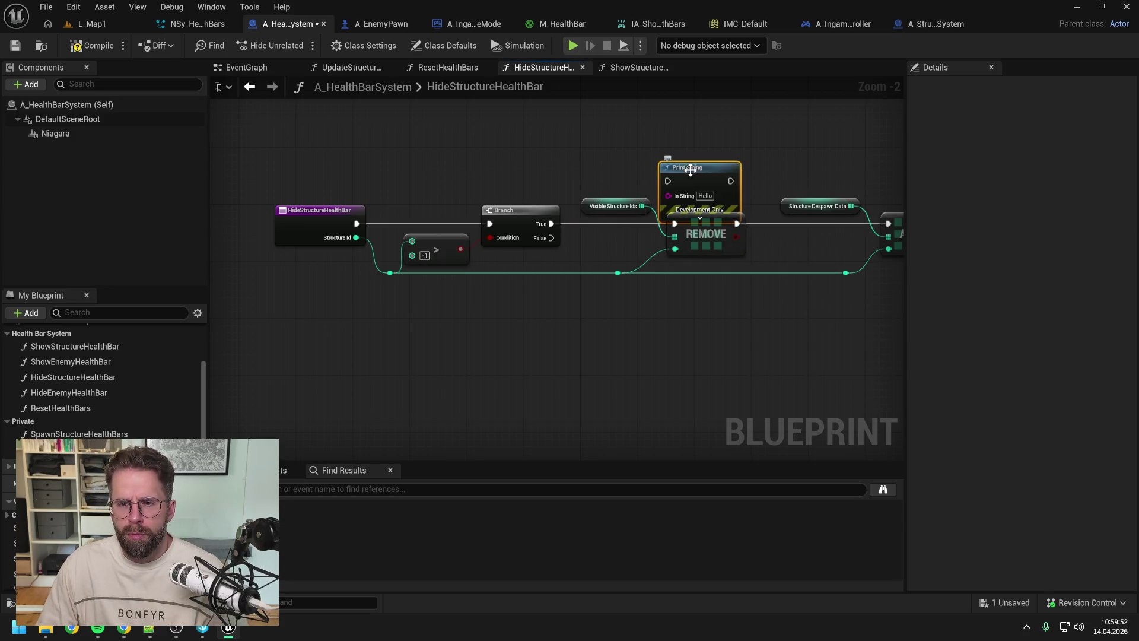
left_click_drag(692, 163, 686, 145)
Step: Wire Print String between REMOVE and ADD and place the conversion node beside it
left_click_drag(778, 147, 686, 156)
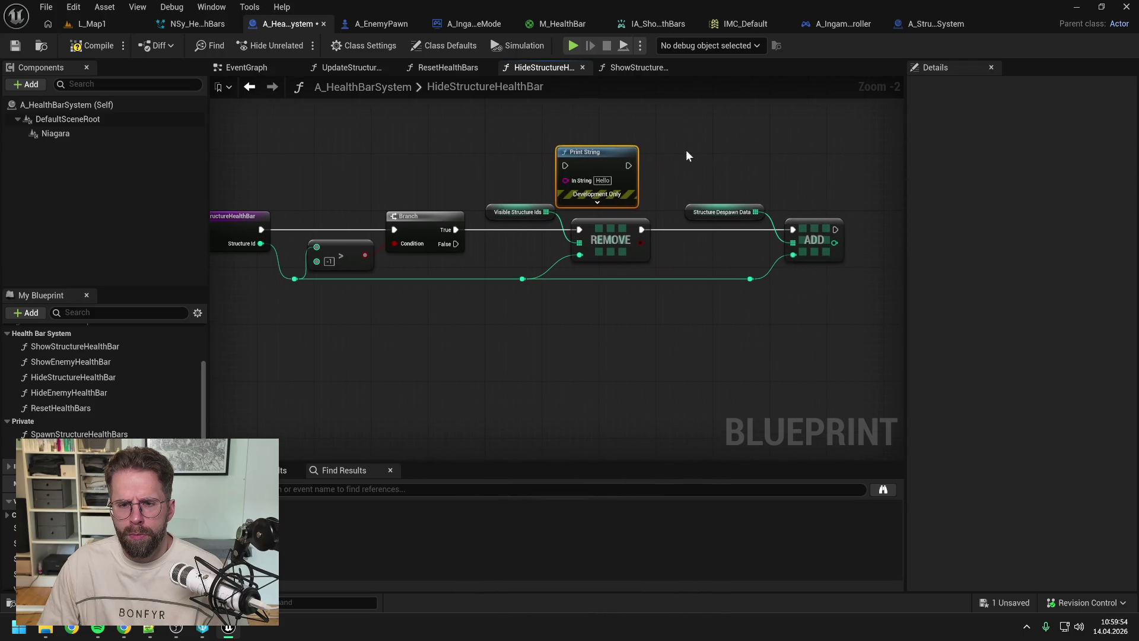
left_click_drag(596, 152, 653, 146)
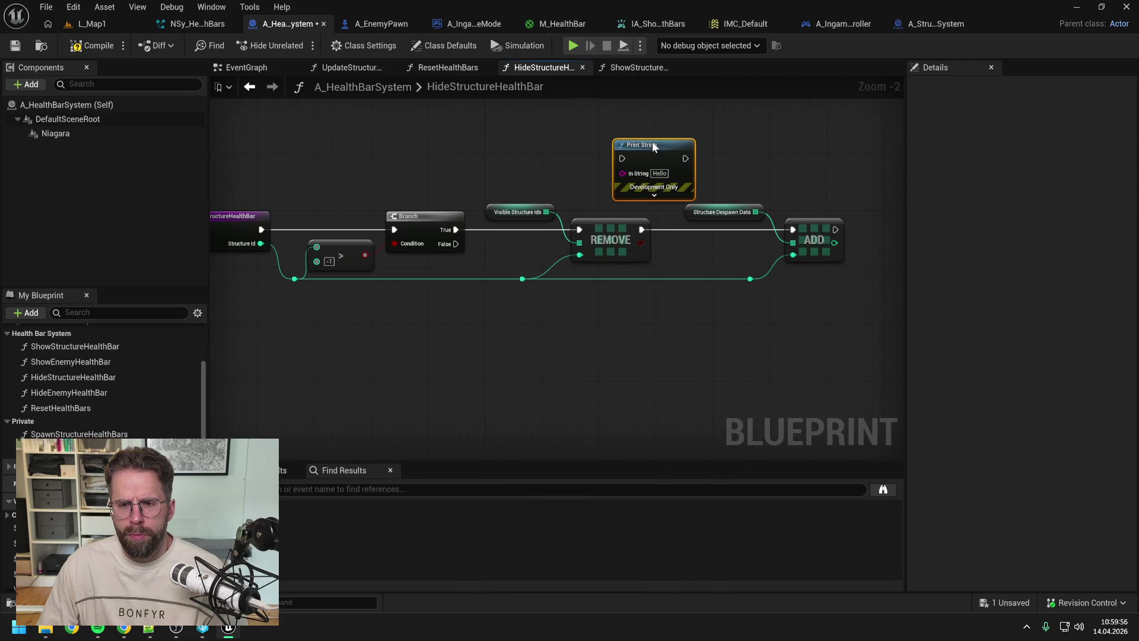
mouse_move(641, 231)
left_mouse_down()
mouse_move(622, 158)
mouse_move(789, 241)
mouse_move(793, 230)
mouse_move(710, 228)
mouse_move(623, 173)
left_mouse_up()
left_click_drag(681, 216, 531, 152)
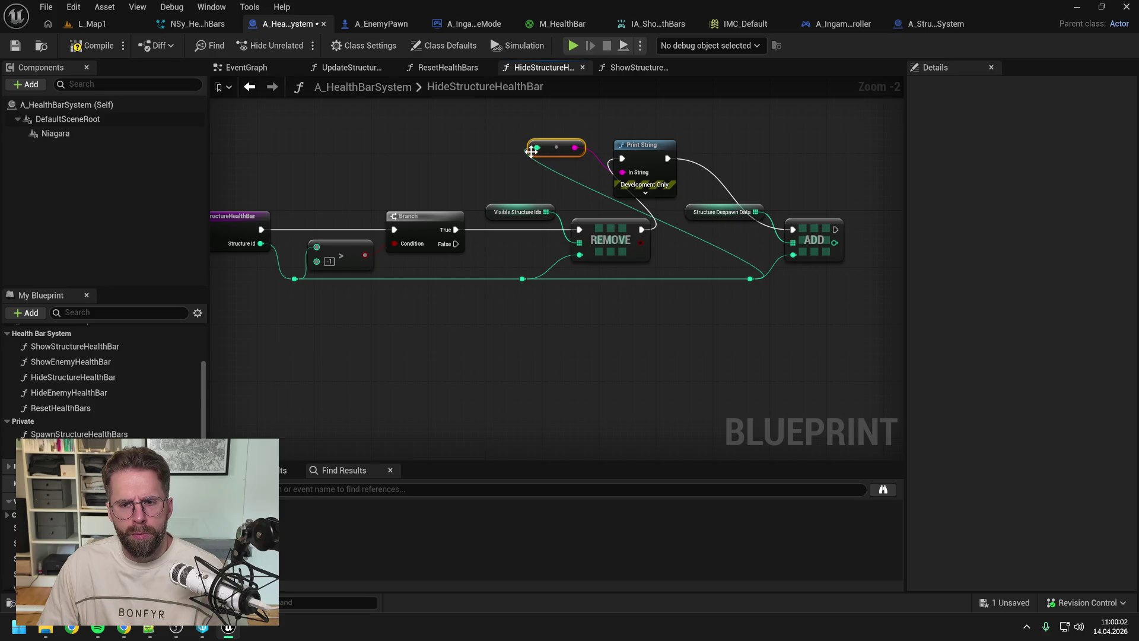
left_click(449, 67)
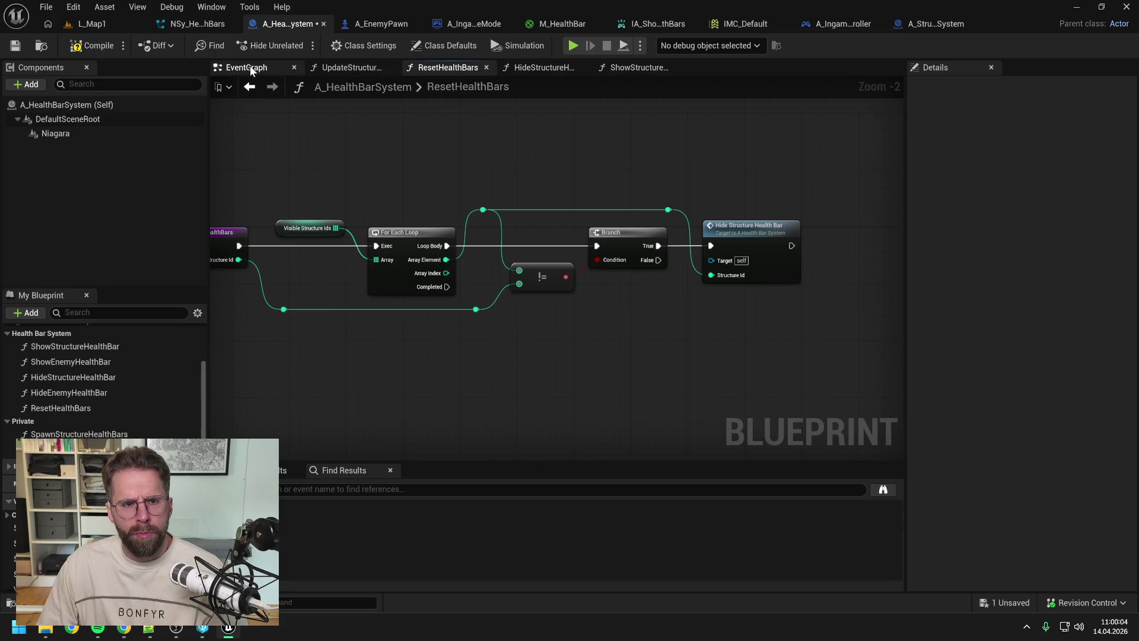
Step: Play-test L_Map1 by placing a small building and checking health bars over both structures
left_click(247, 67)
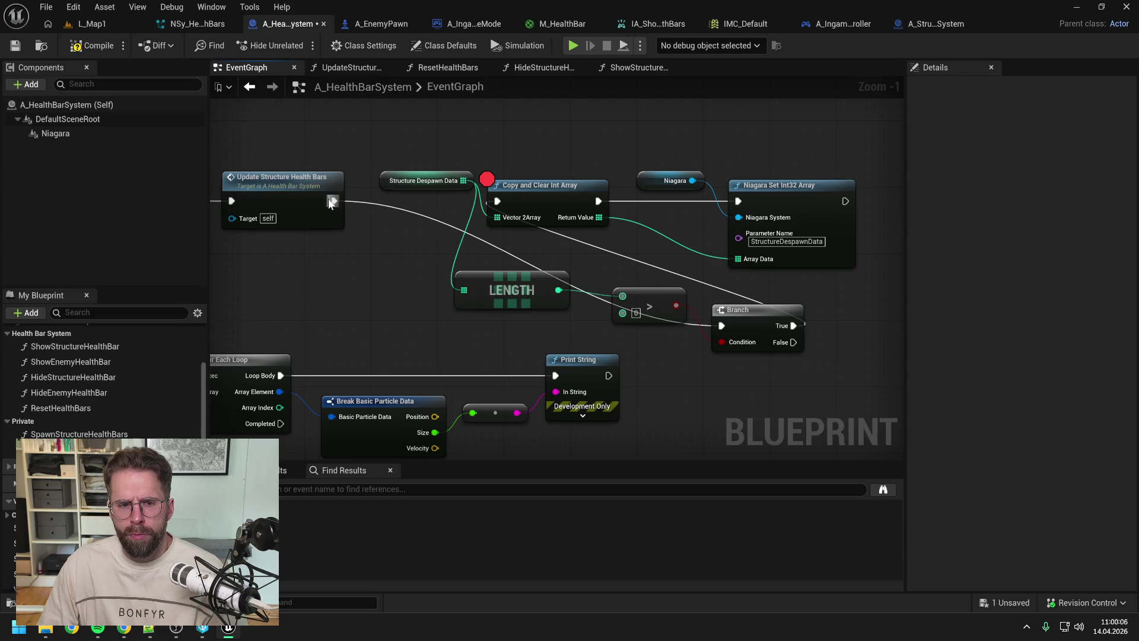
left_click_drag(334, 201, 514, 203)
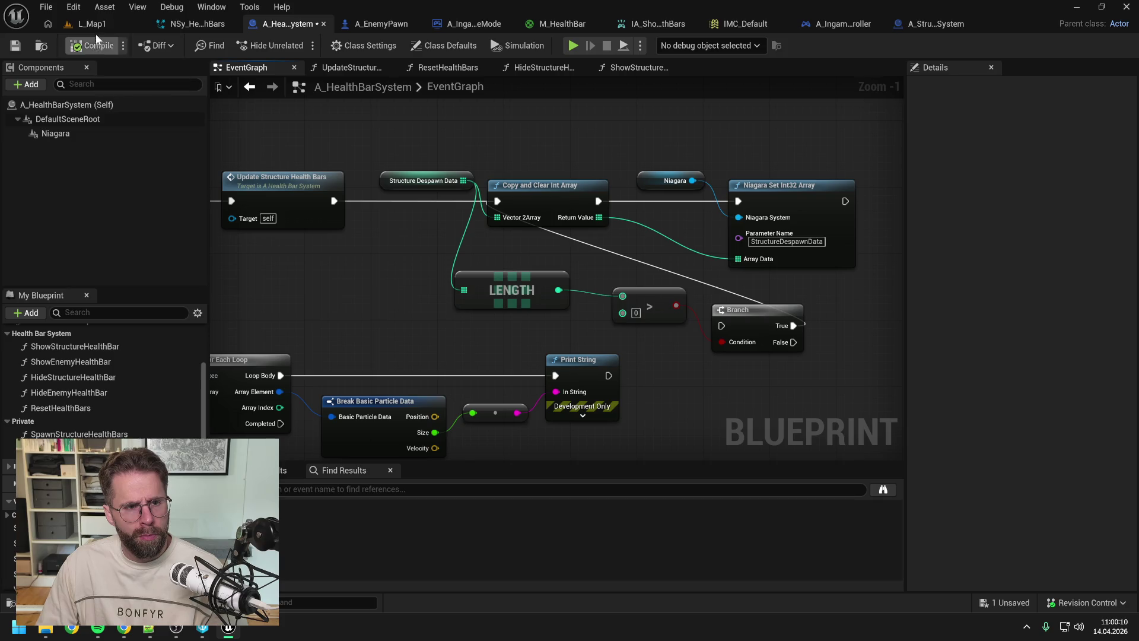
left_click(112, 25)
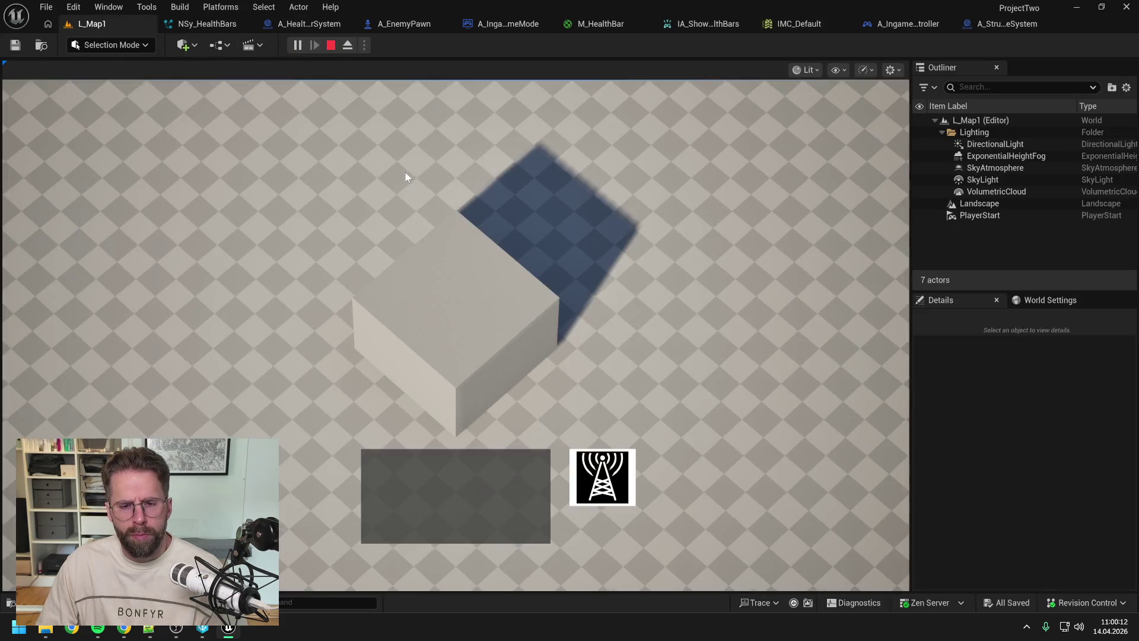
left_click(702, 271)
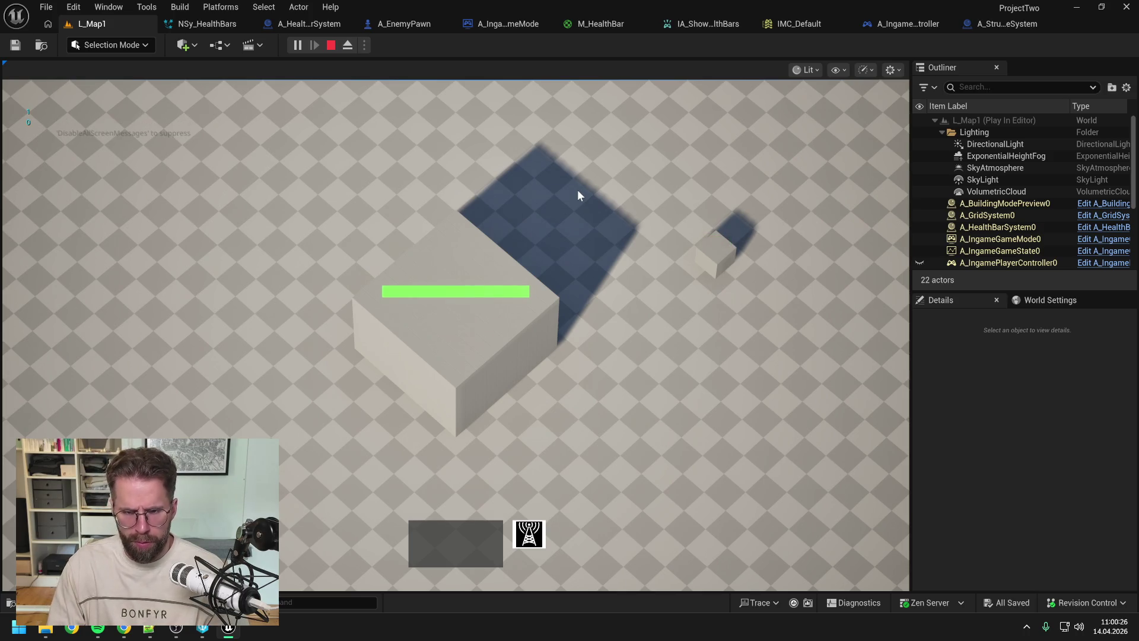
key("Escape")
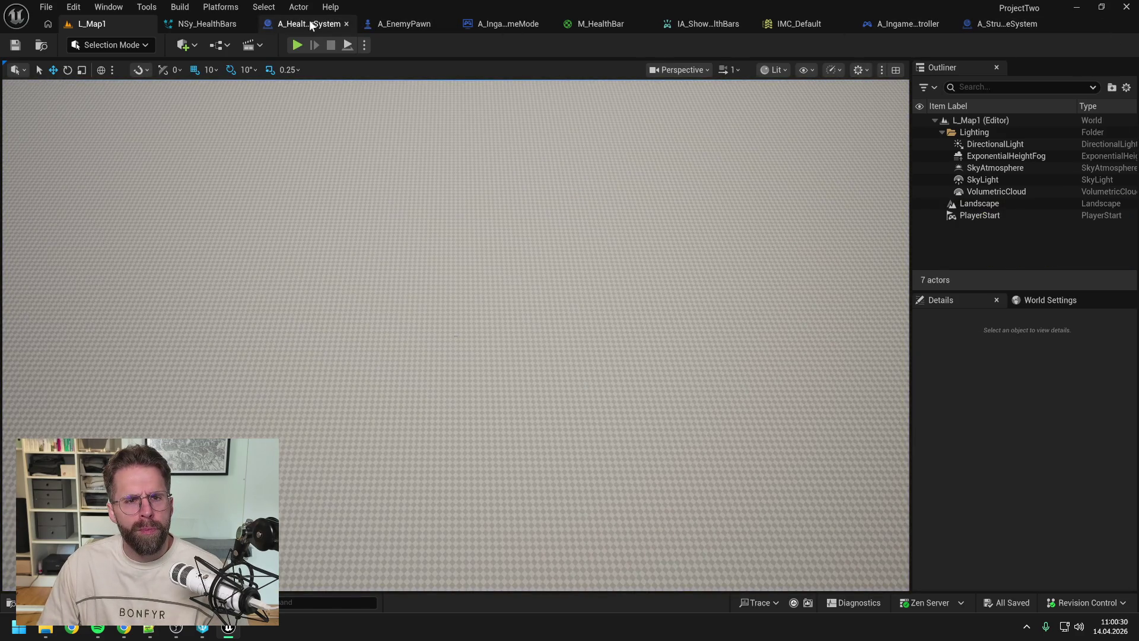
Step: In ResetHealthBars, insert a Print String between Branch True and Hide Structure Health Bar
left_click(311, 24)
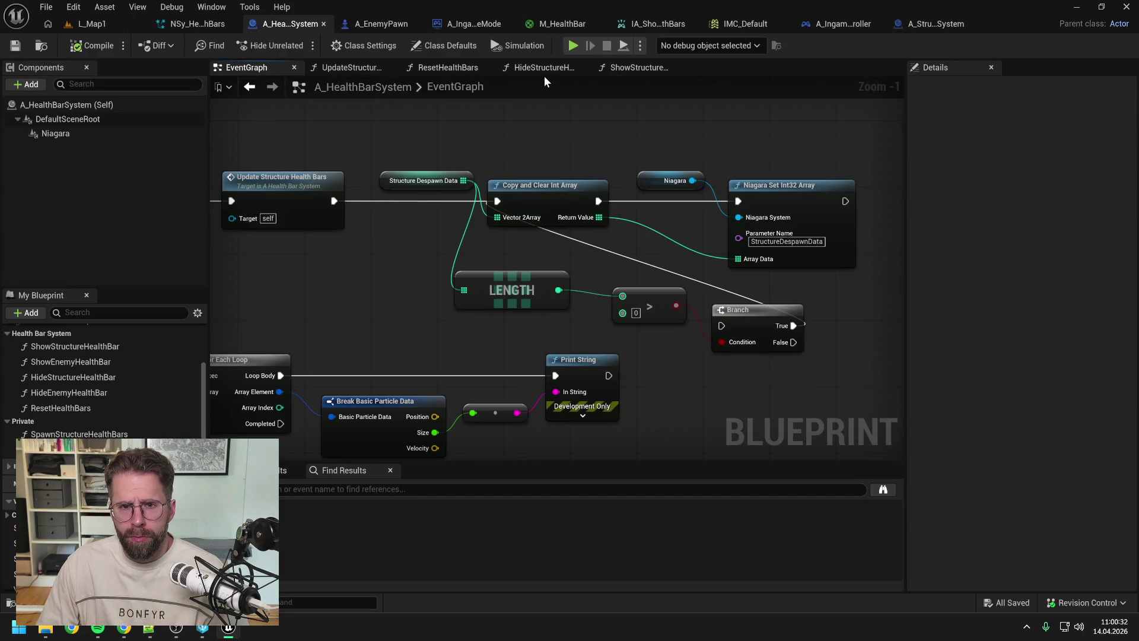
left_click(439, 69)
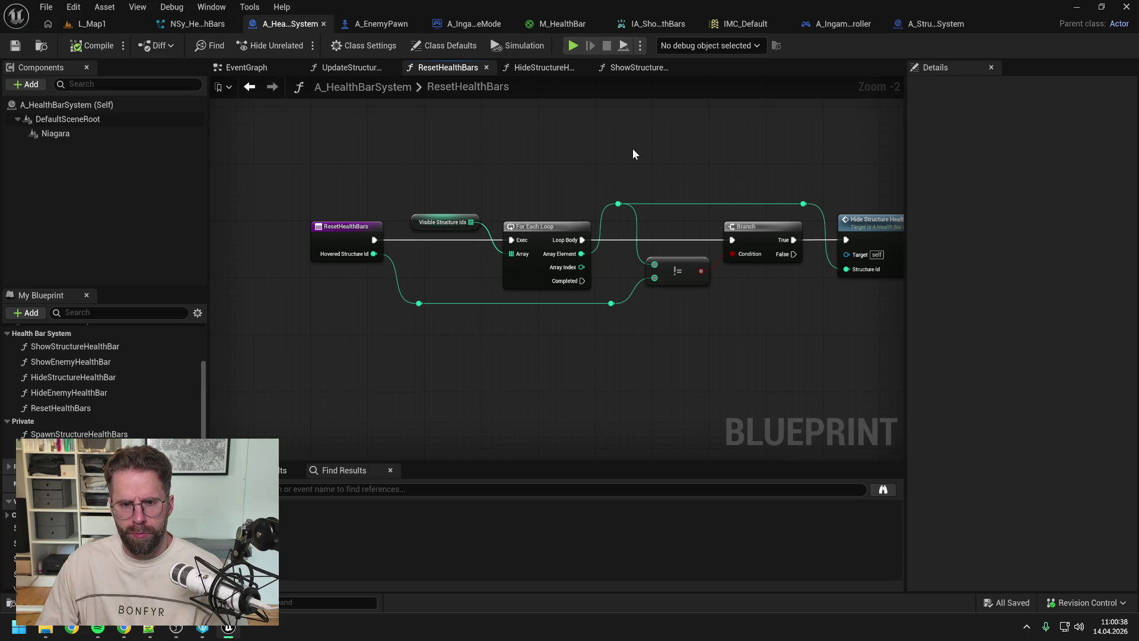
left_click_drag(680, 147, 603, 150)
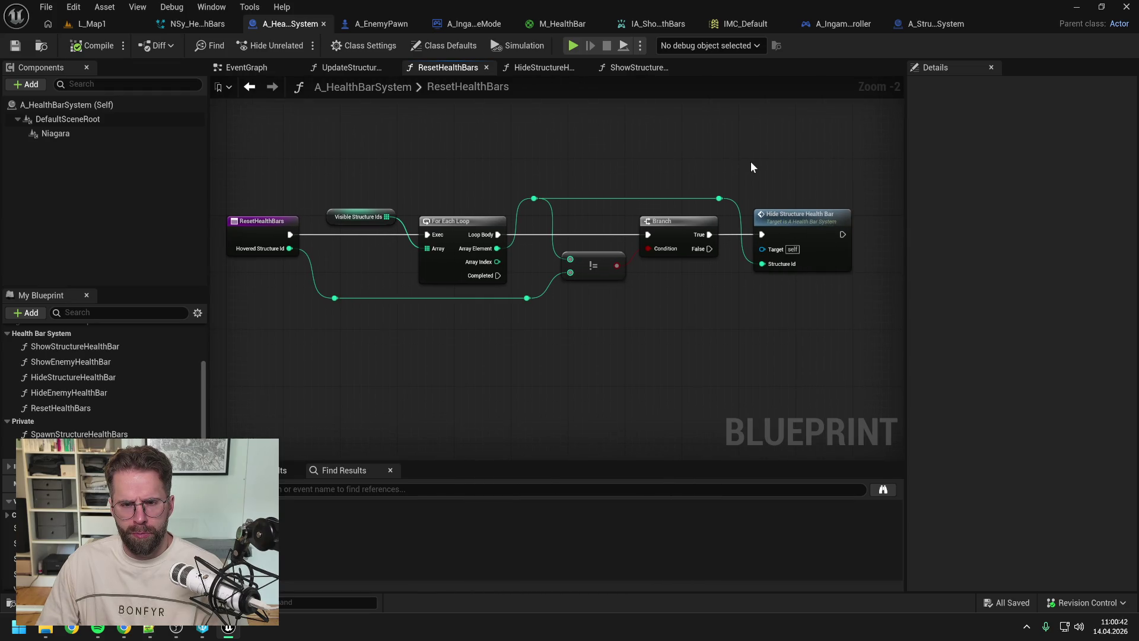
right_click(774, 155)
type("print")
key("Return")
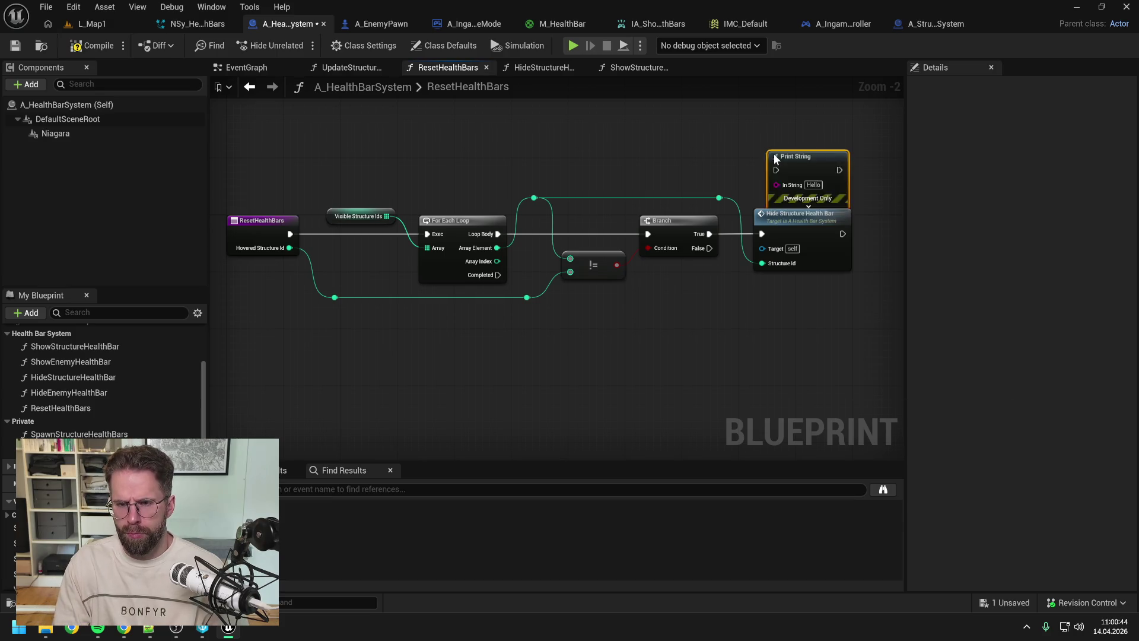
left_click_drag(775, 157, 745, 136)
mouse_move(710, 234)
left_mouse_down()
mouse_move(747, 149)
mouse_move(764, 234)
left_mouse_up()
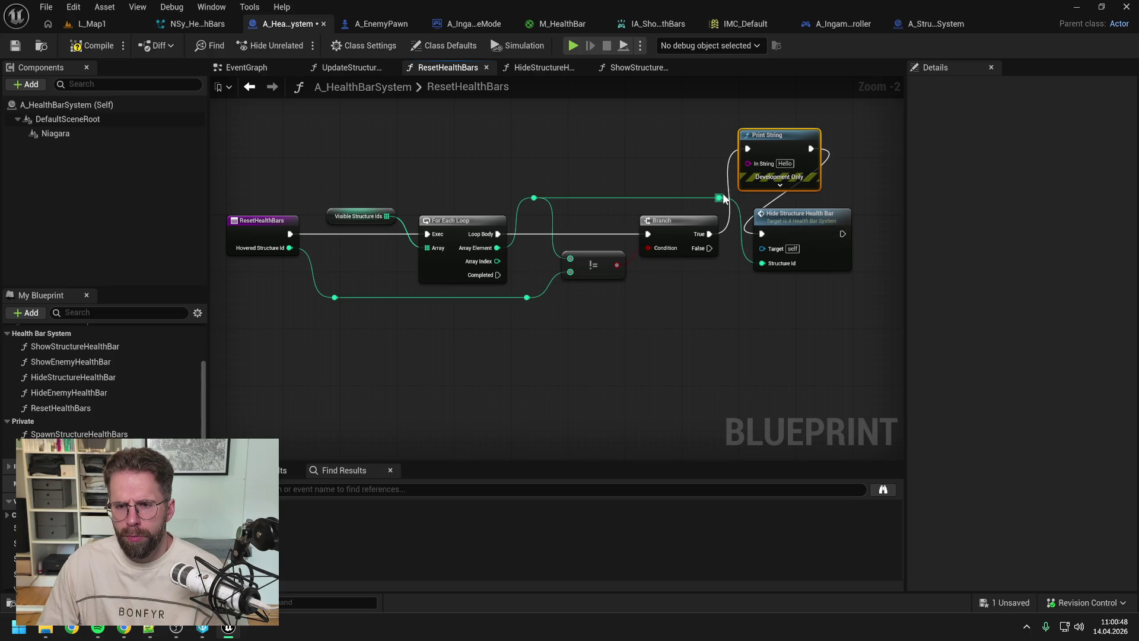
left_click_drag(719, 198, 749, 163)
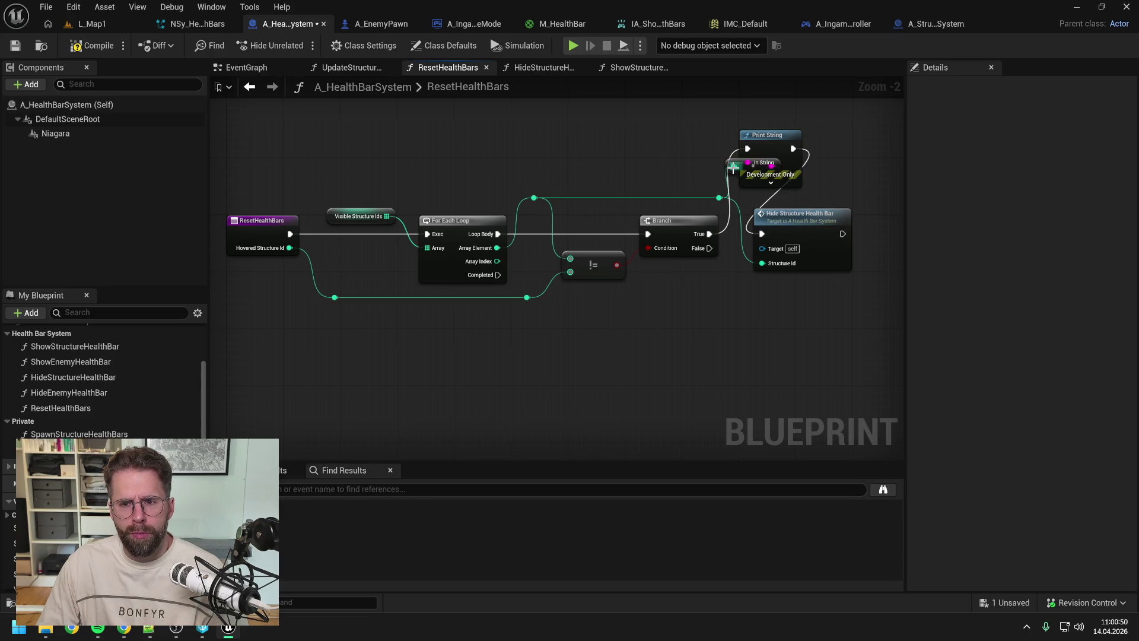
Step: Delete the LENGTH, > and Branch check nodes from the EventGraph and save
left_click(267, 69)
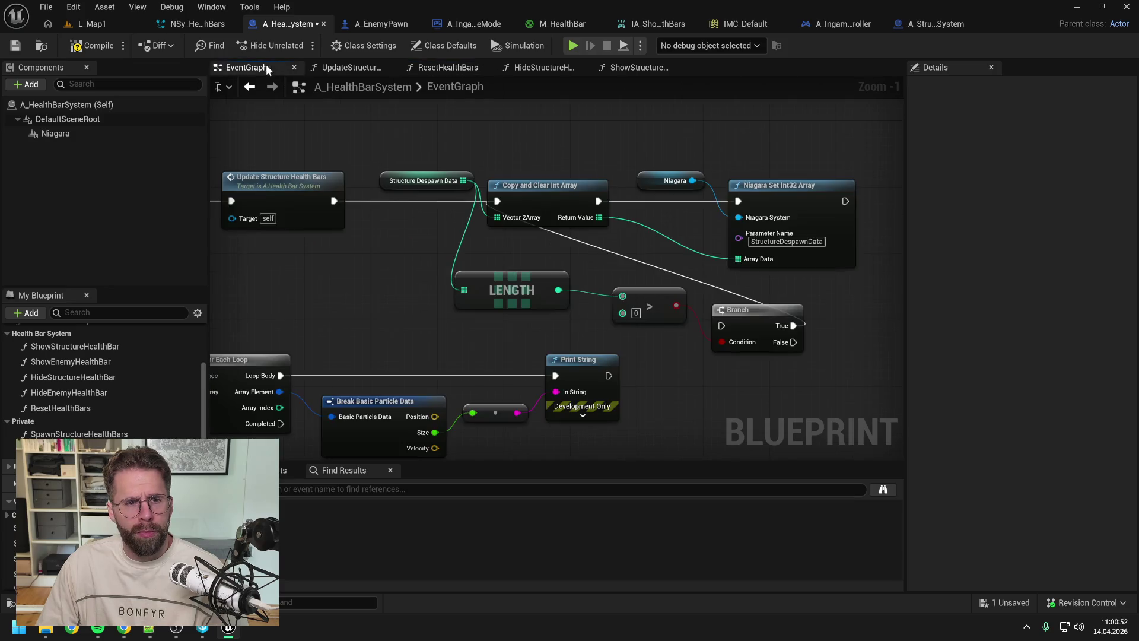
left_click_drag(451, 264, 692, 330)
key("Delete")
left_click(753, 311)
key("Delete")
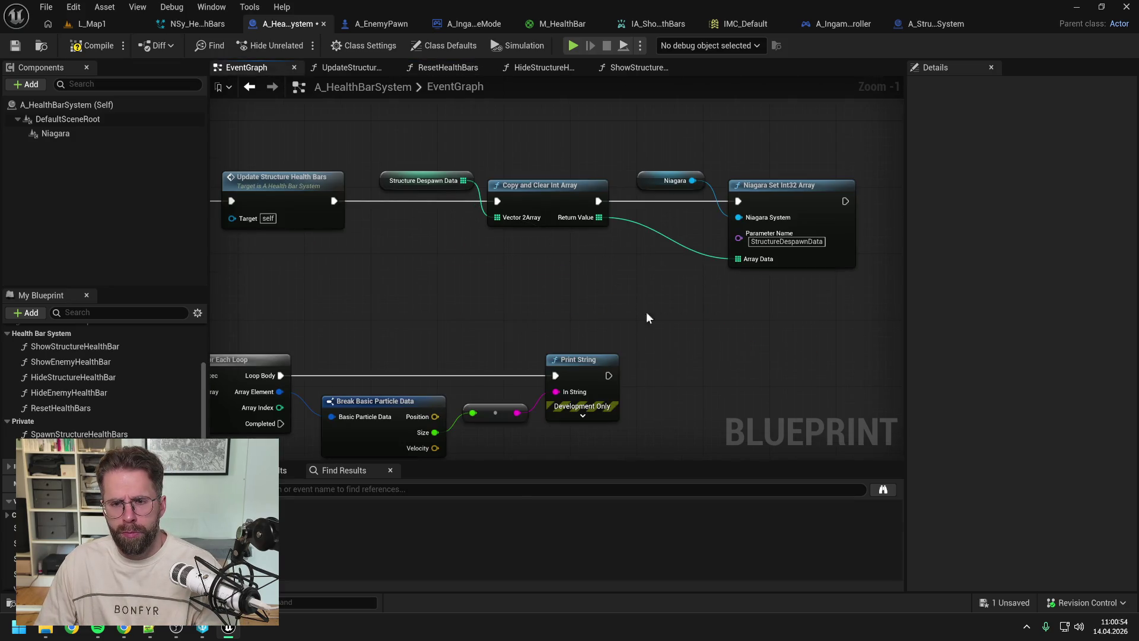
key("ctrl+s")
Step: Remove the debug Print String, wire Branch True straight to Hide Structure Health Bar, compile and save
left_click(371, 66)
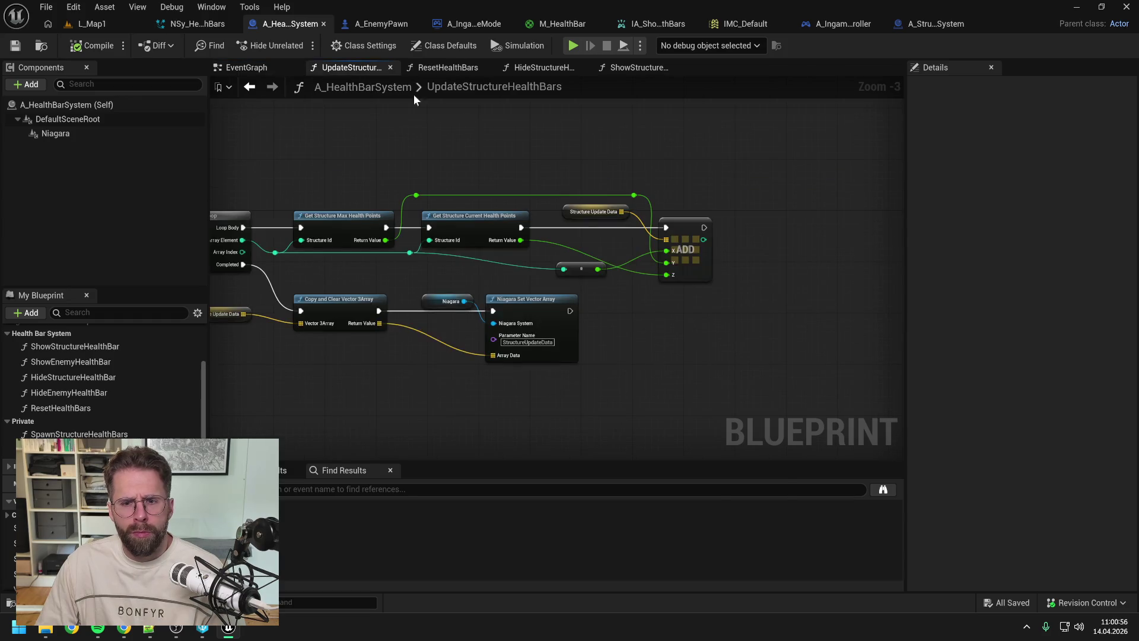
left_click(469, 68)
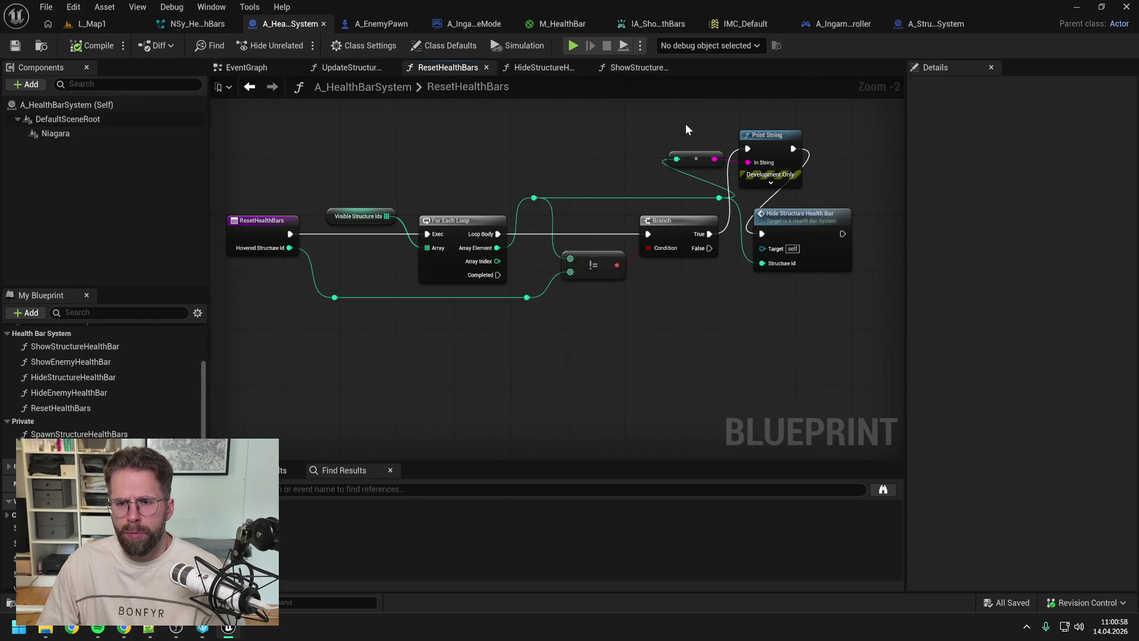
left_click_drag(685, 130, 783, 172)
key("Delete")
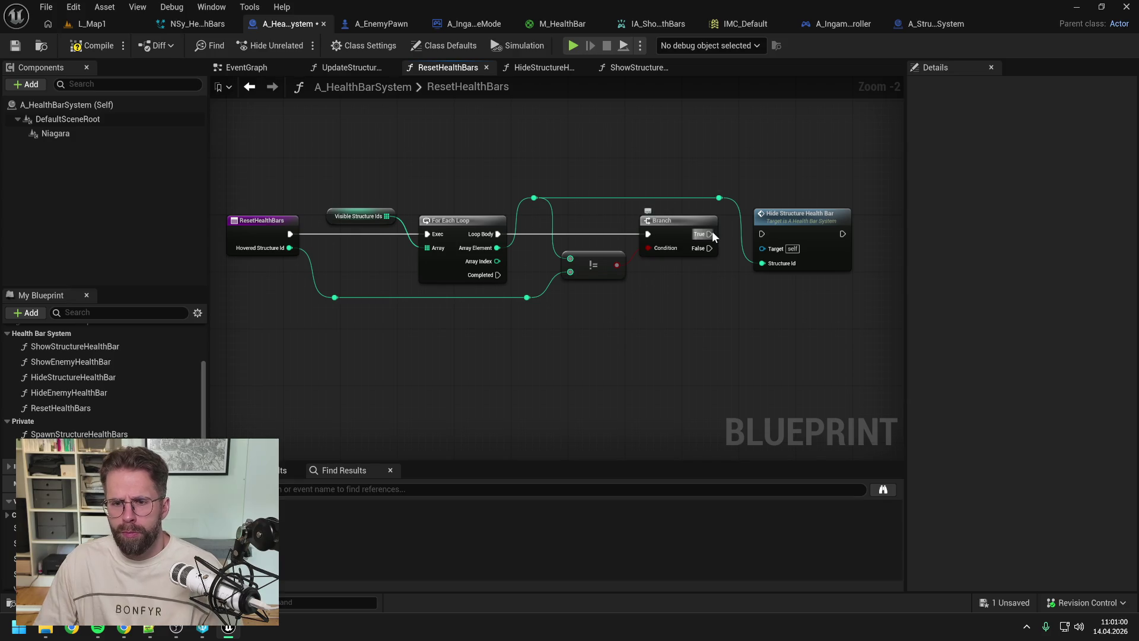
left_click_drag(713, 237, 762, 235)
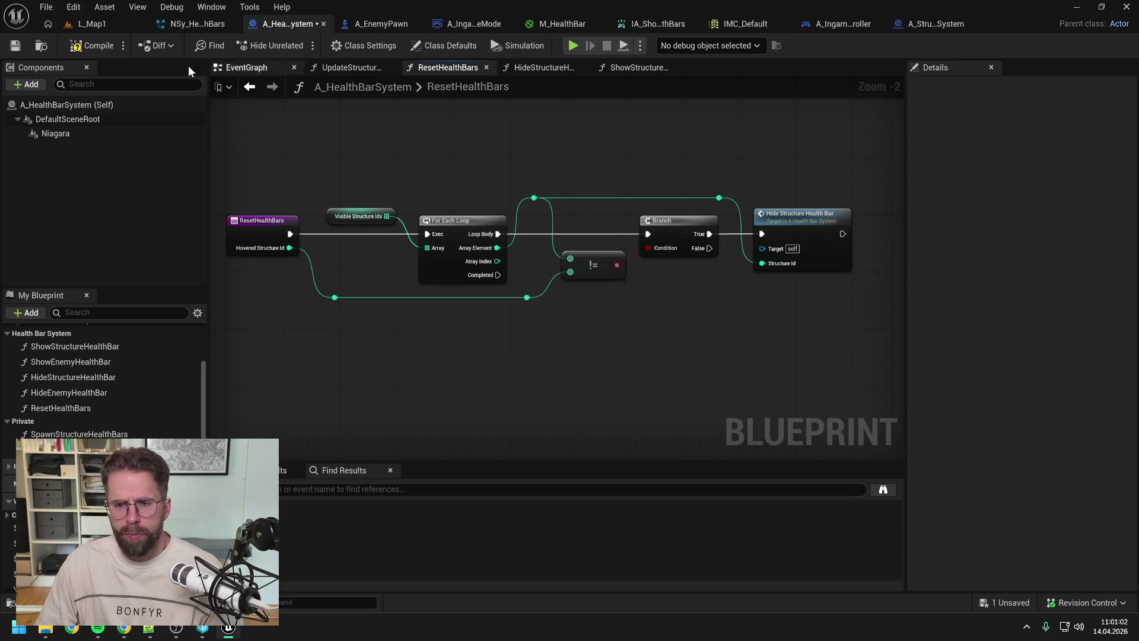
left_click(92, 46)
key("ctrl+s")
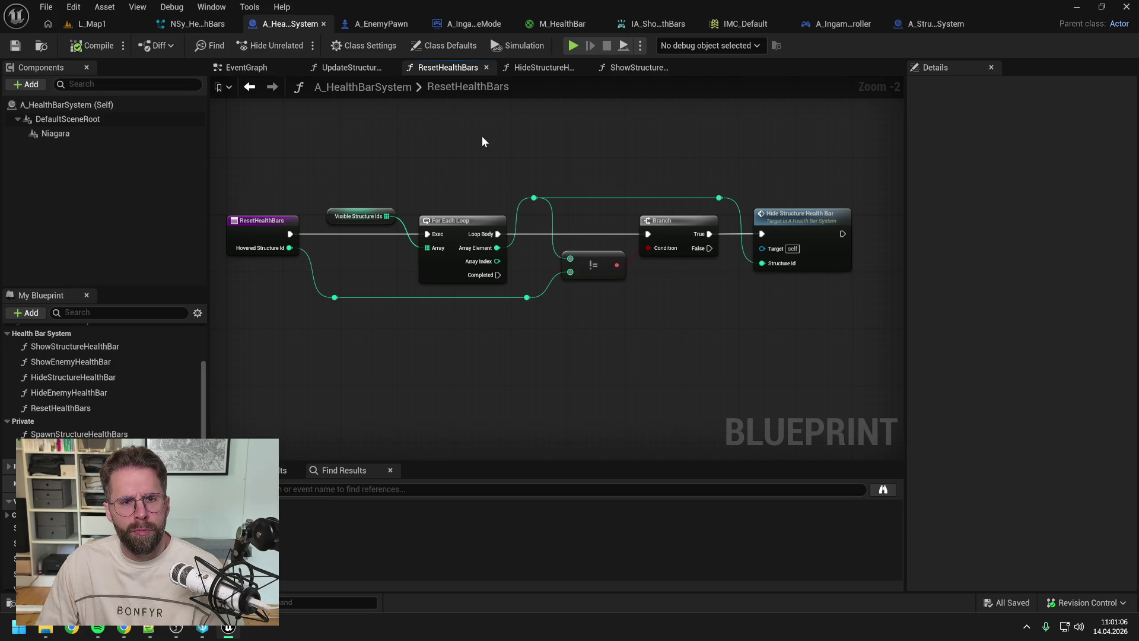
left_click(549, 67)
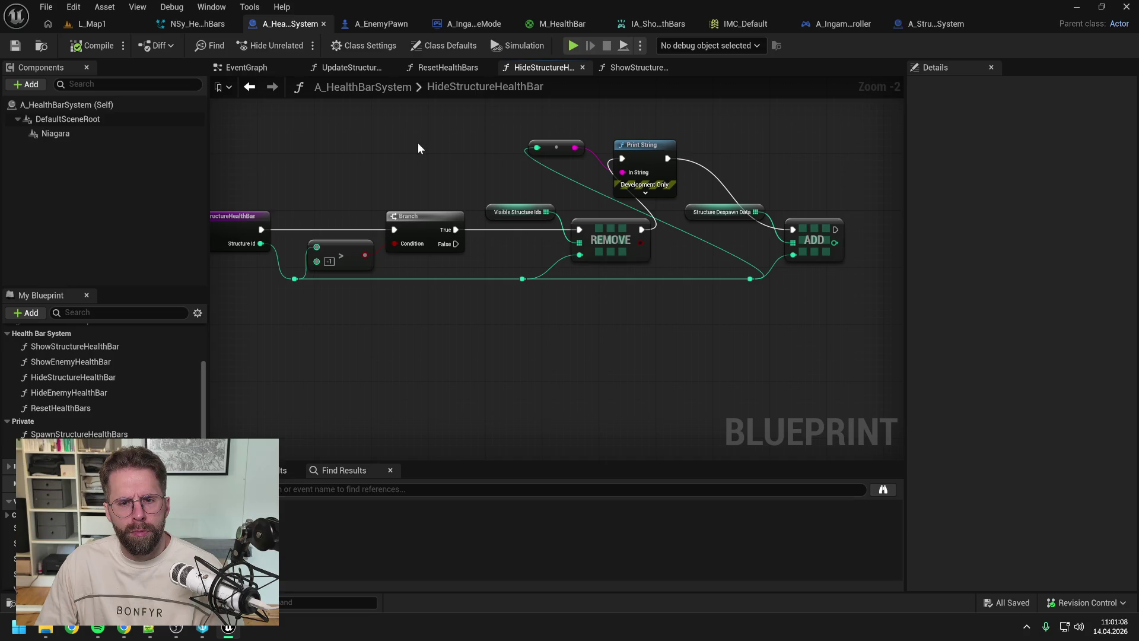
left_click_drag(418, 143, 479, 152)
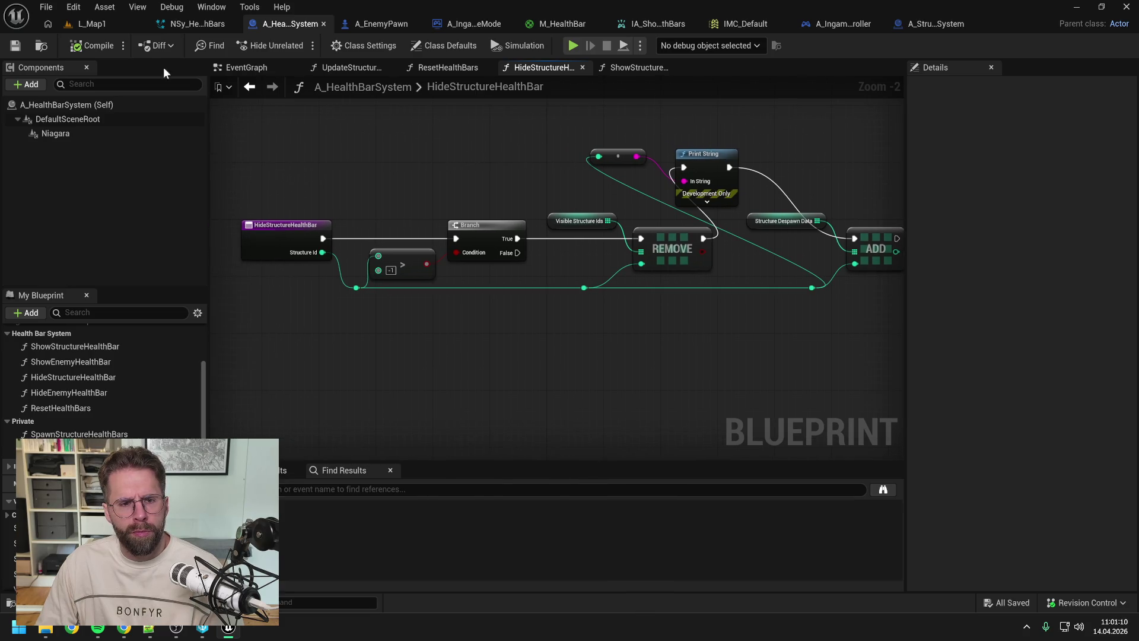
left_click(95, 24)
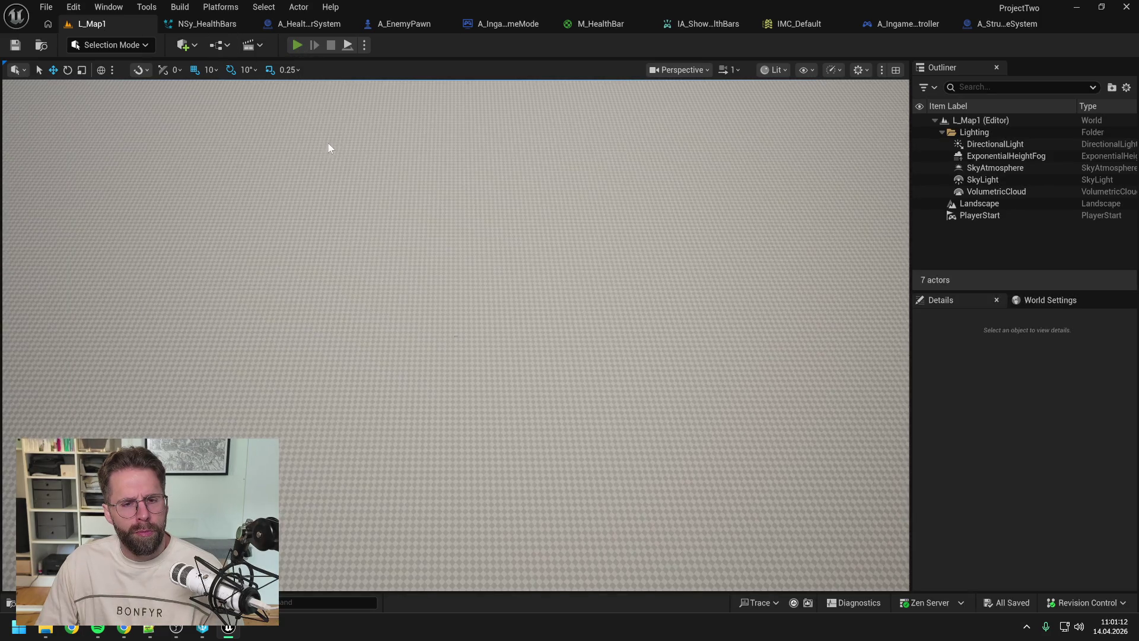
Step: Play-test with a small building placed, then select HideStructureHealthBar's Print String and conversion nodes
key("alt+p")
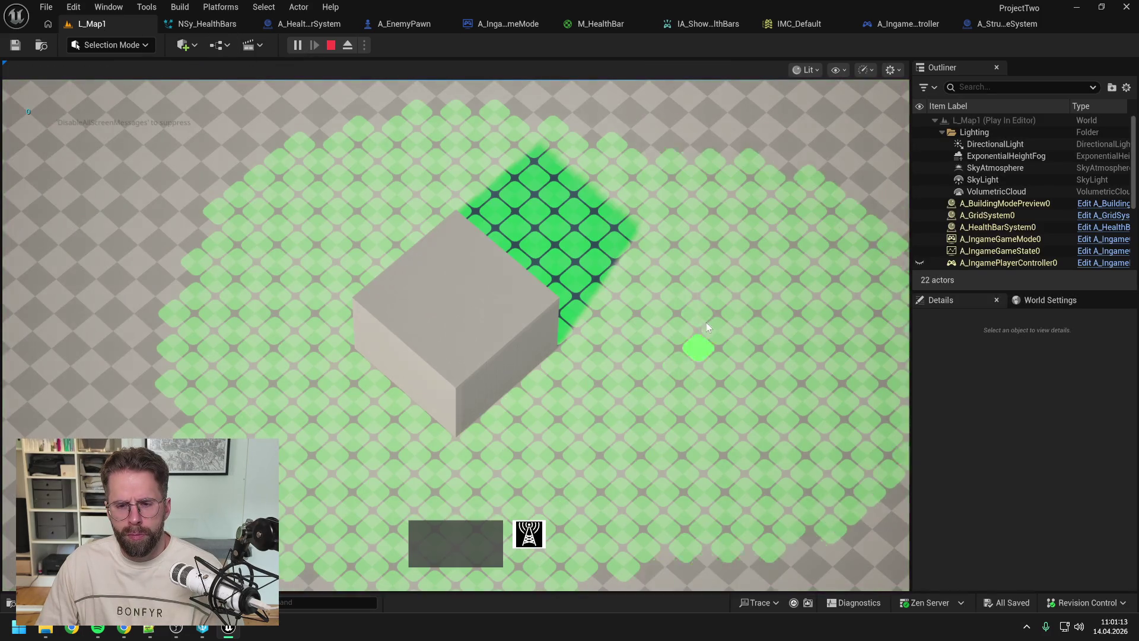
left_click(706, 294)
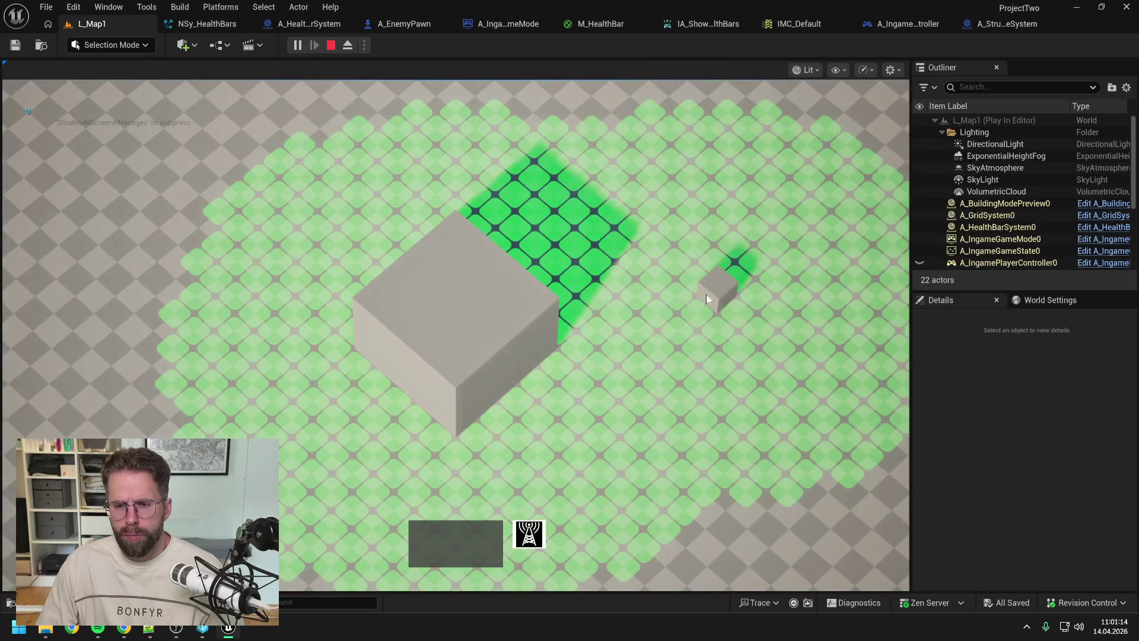
key("Escape")
key("alt")
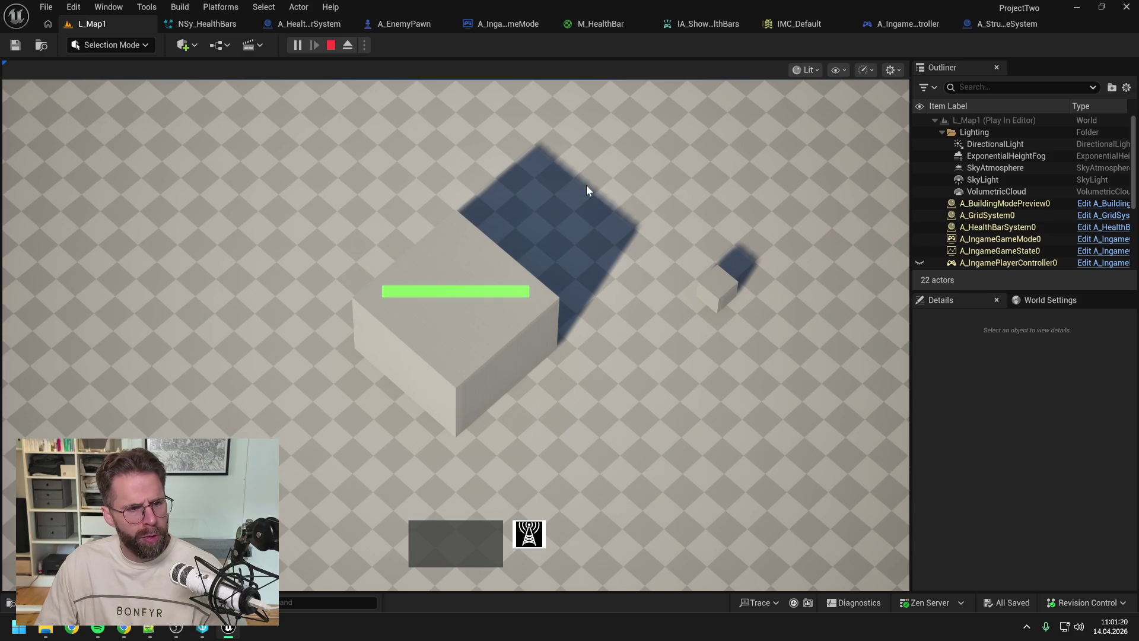
key("Escape")
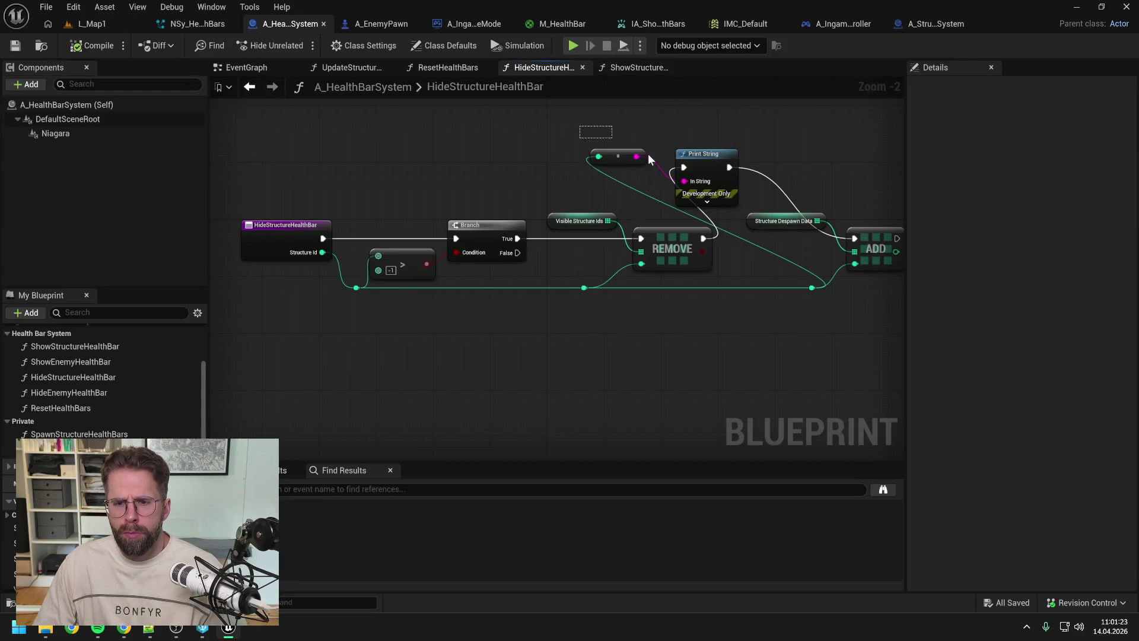
left_click_drag(650, 159, 682, 172)
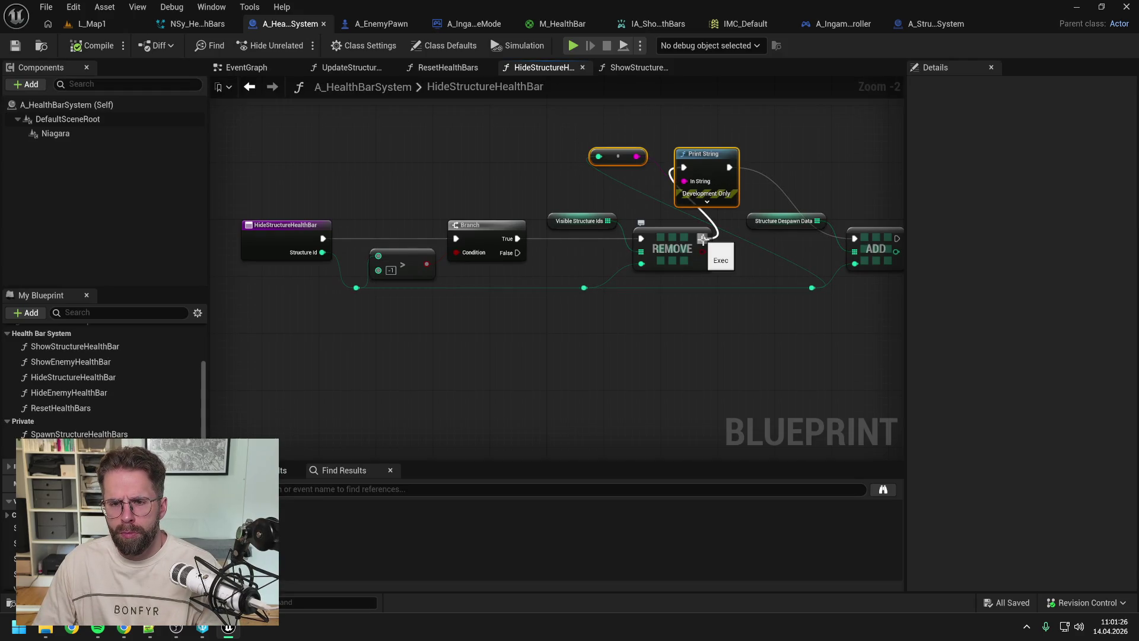
Step: Strip the debug Print String nodes from HideStructureHealthBar, wire Remove into Add, compile and save
key("Delete")
left_click_drag(703, 239, 855, 239)
left_click(107, 53)
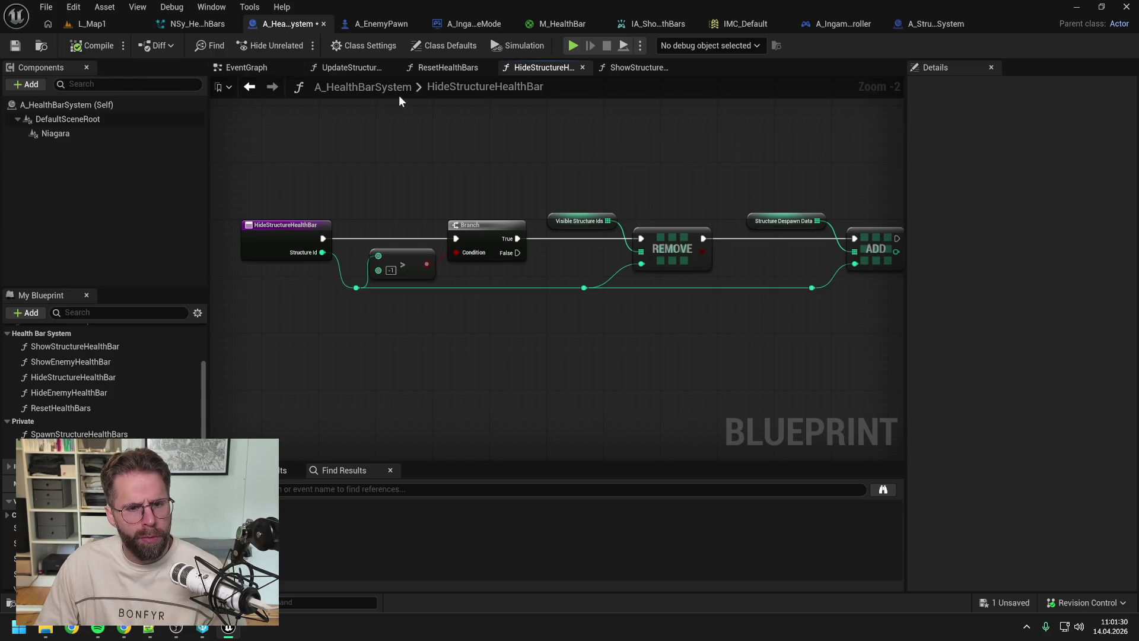
key("ctrl+s")
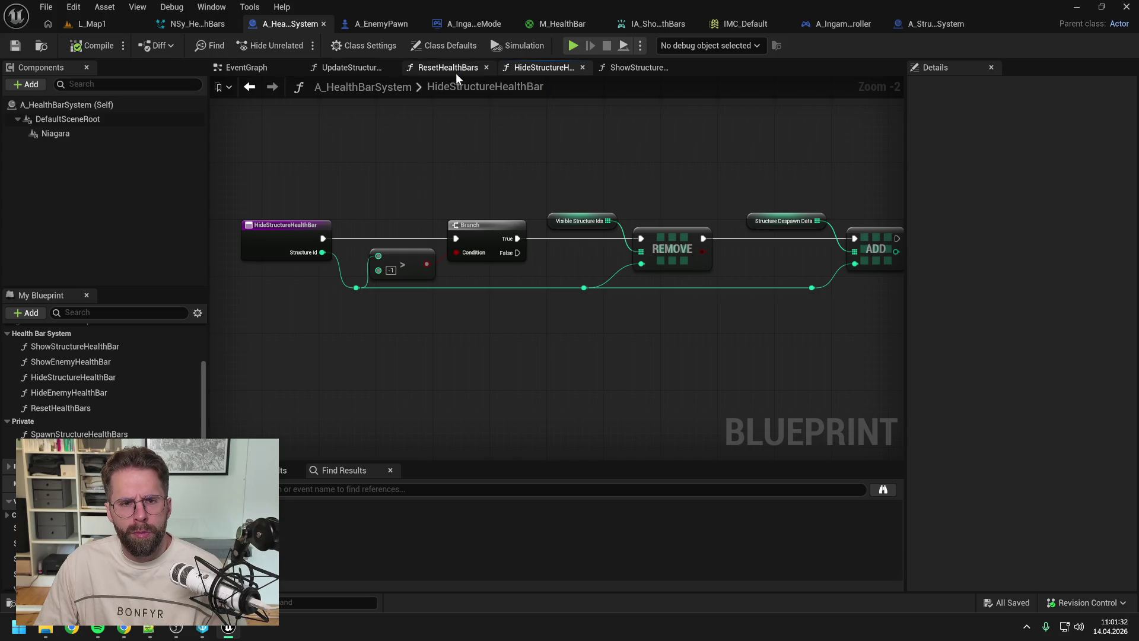
Step: In ResetHealthBars, delete the loop's Hide call and add local Integer array StructureIdsLocal
left_click(451, 68)
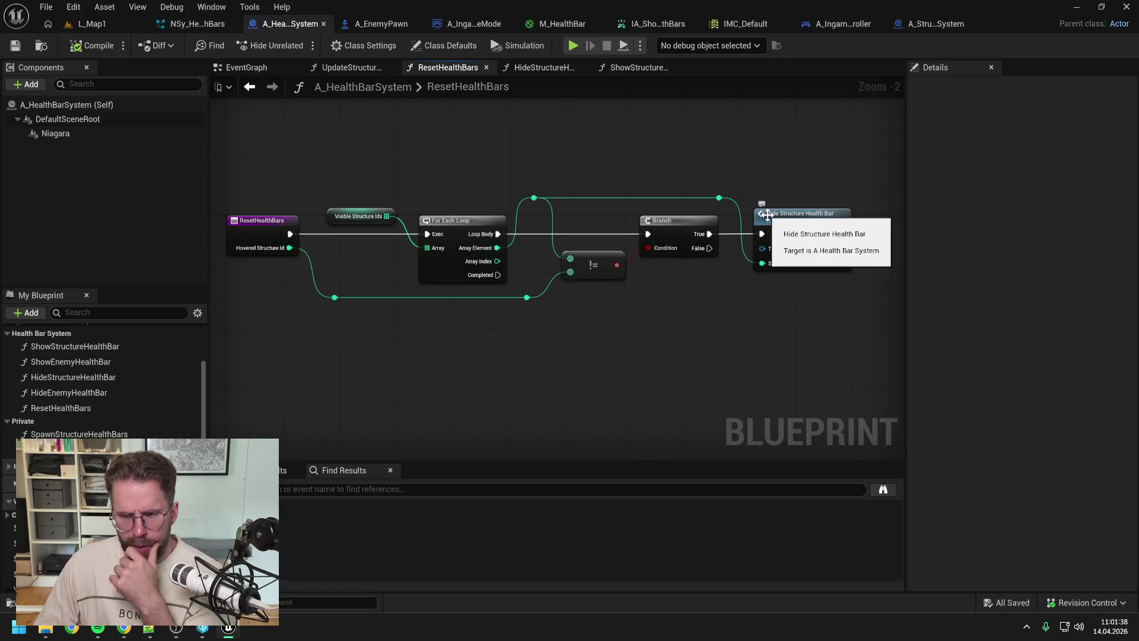
mouse_move(762, 201)
left_mouse_down()
mouse_move(695, 189)
mouse_move(621, 155)
mouse_move(701, 196)
mouse_move(704, 214)
left_mouse_up()
key("Delete")
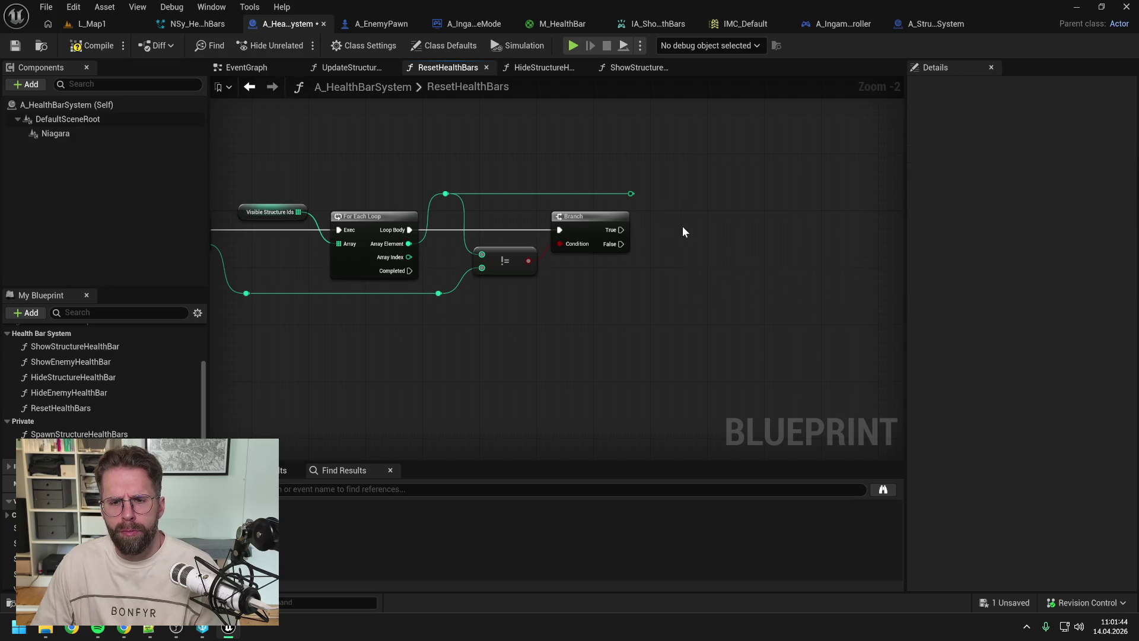
scroll(101, 380, "down", 3)
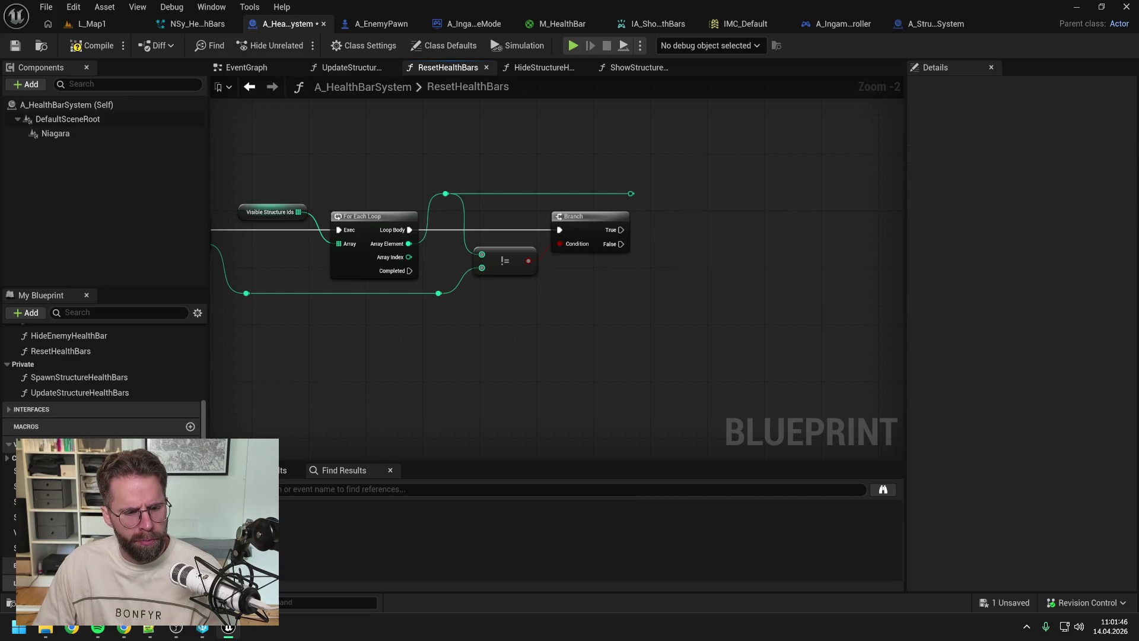
left_click(190, 583)
left_click(136, 583)
left_click(151, 382)
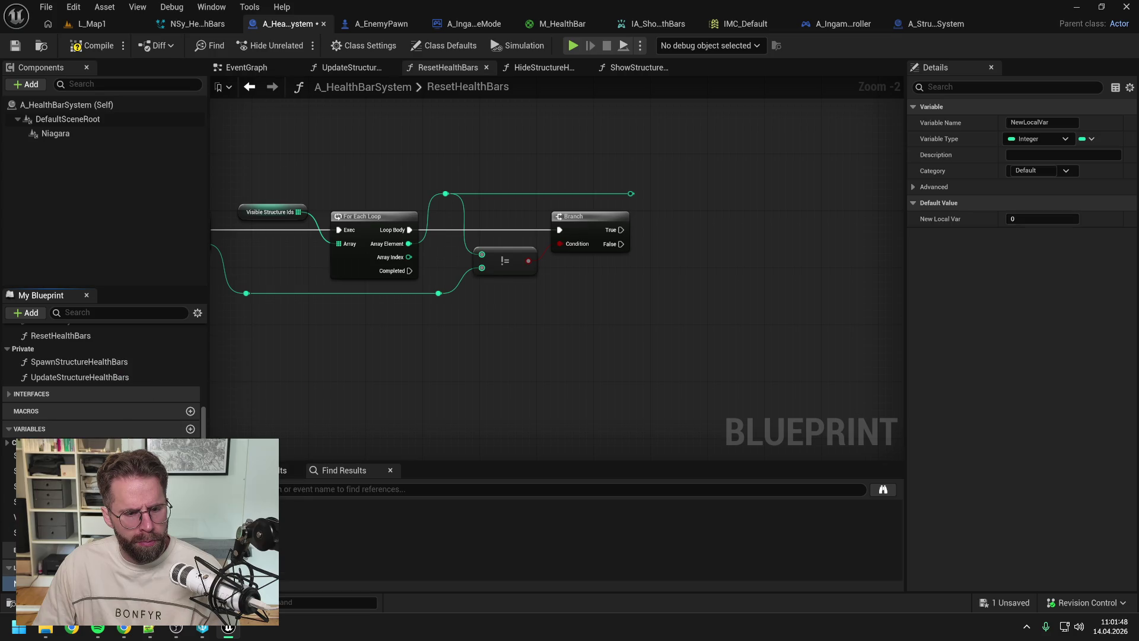
left_click(178, 582)
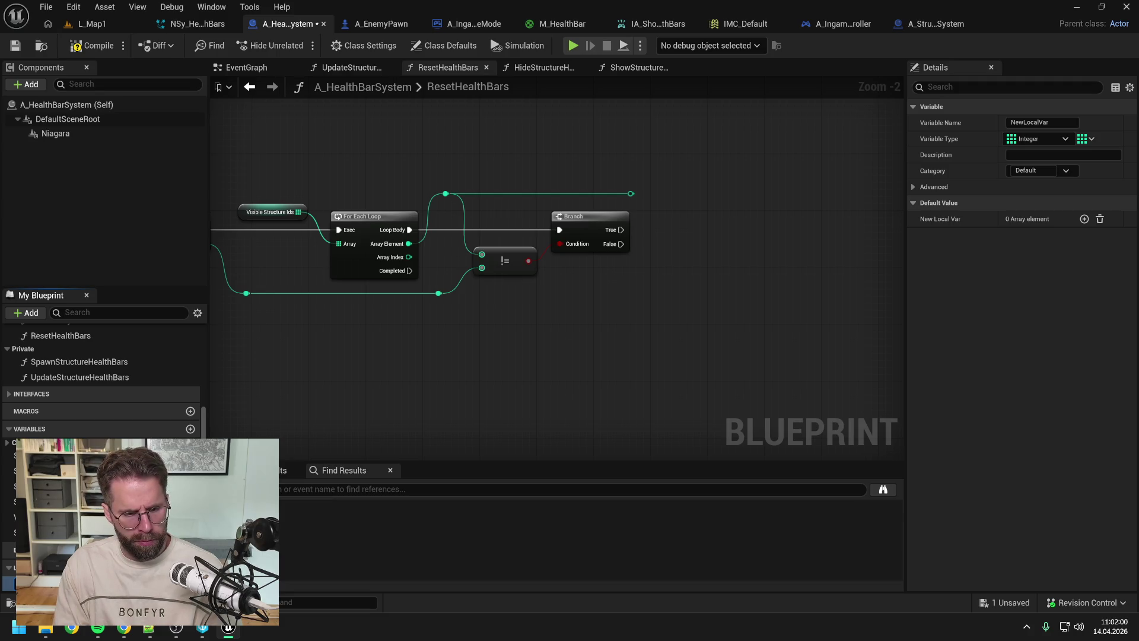
key("Return")
key("ctrl+s")
Step: Add each non-hovered structure id to StructureIdsLocal via an Array Add on the Branch True path
mouse_move(36, 583)
left_mouse_down()
mouse_move(708, 223)
mouse_move(774, 234)
left_mouse_up()
left_click(707, 224)
type("add")
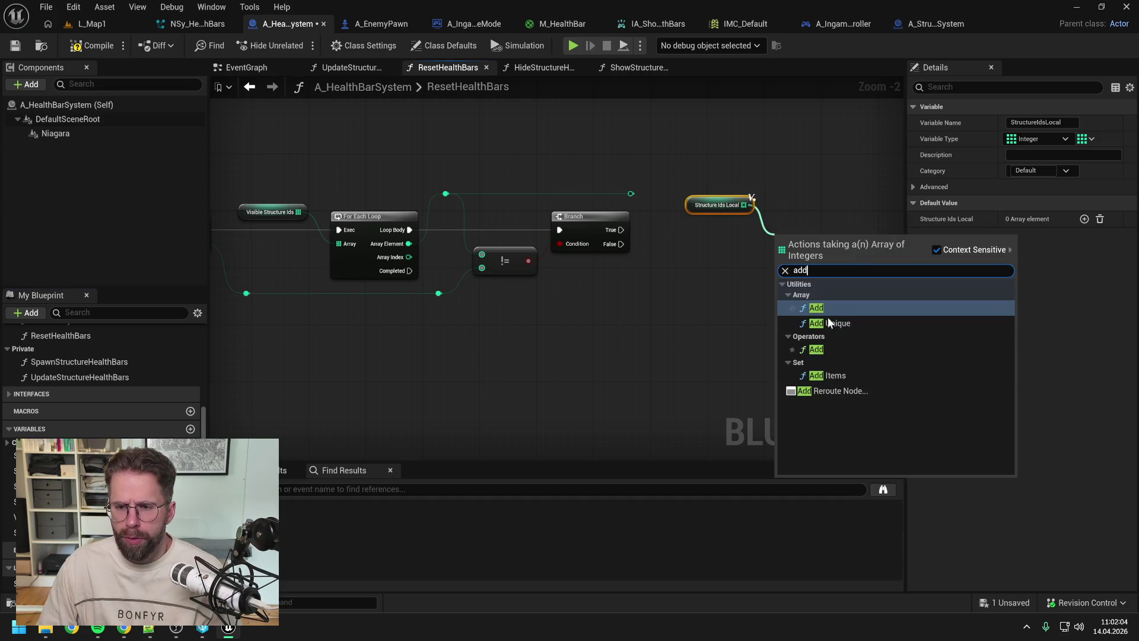
left_click(835, 311)
left_click_drag(621, 230, 794, 243)
mouse_move(630, 193)
left_mouse_down()
mouse_move(757, 254)
mouse_move(631, 194)
mouse_move(738, 193)
mouse_move(689, 217)
left_mouse_up()
mouse_move(831, 181)
left_mouse_down()
mouse_move(749, 280)
mouse_move(706, 283)
left_mouse_up()
key("ctrl+s")
Step: Add a For Each Loop over StructureIdsLocal that runs when the first loop completes
mouse_move(9, 584)
left_mouse_down()
mouse_move(178, 415)
mouse_move(447, 307)
mouse_move(514, 306)
left_mouse_up()
left_click(460, 312)
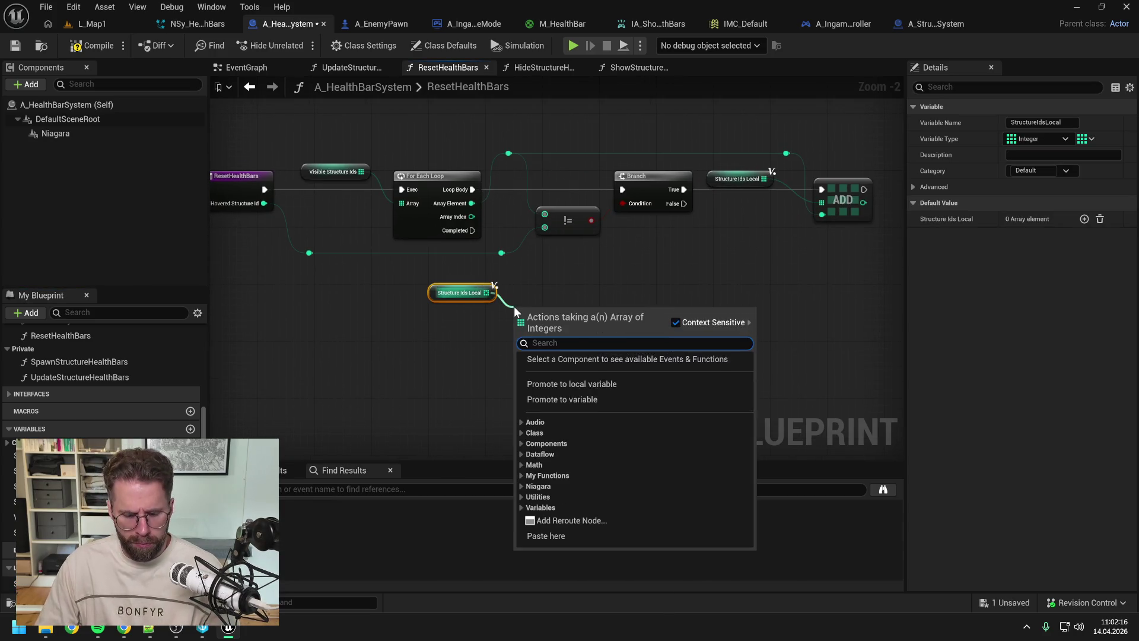
type("forea")
key("Return")
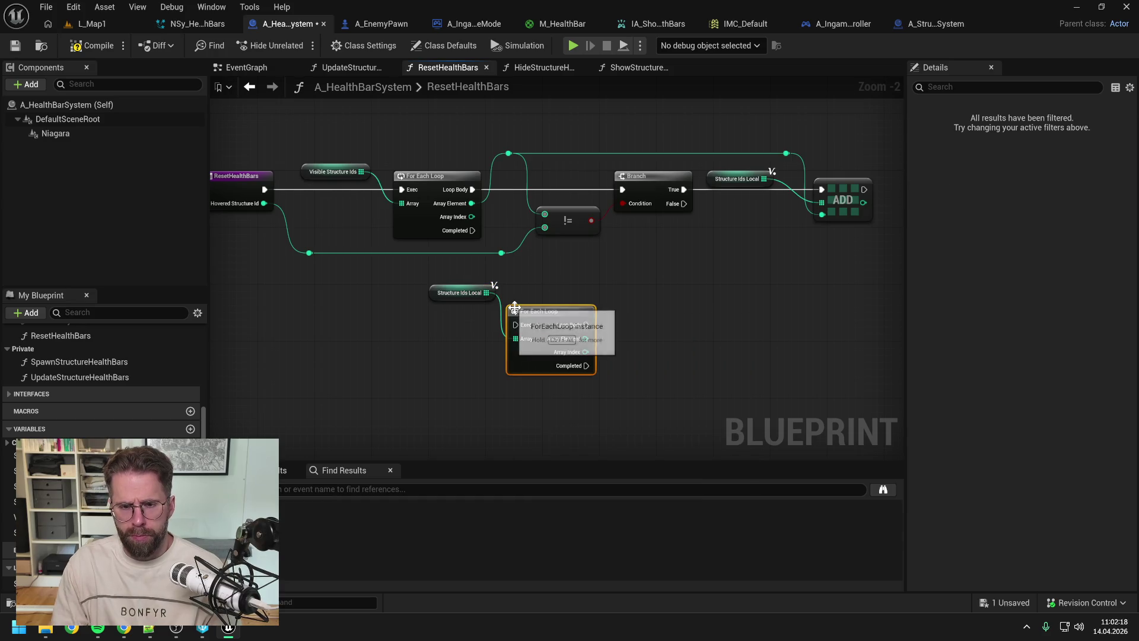
mouse_move(473, 230)
left_mouse_down()
mouse_move(515, 325)
mouse_move(562, 280)
left_mouse_up()
left_click_drag(471, 301, 492, 315)
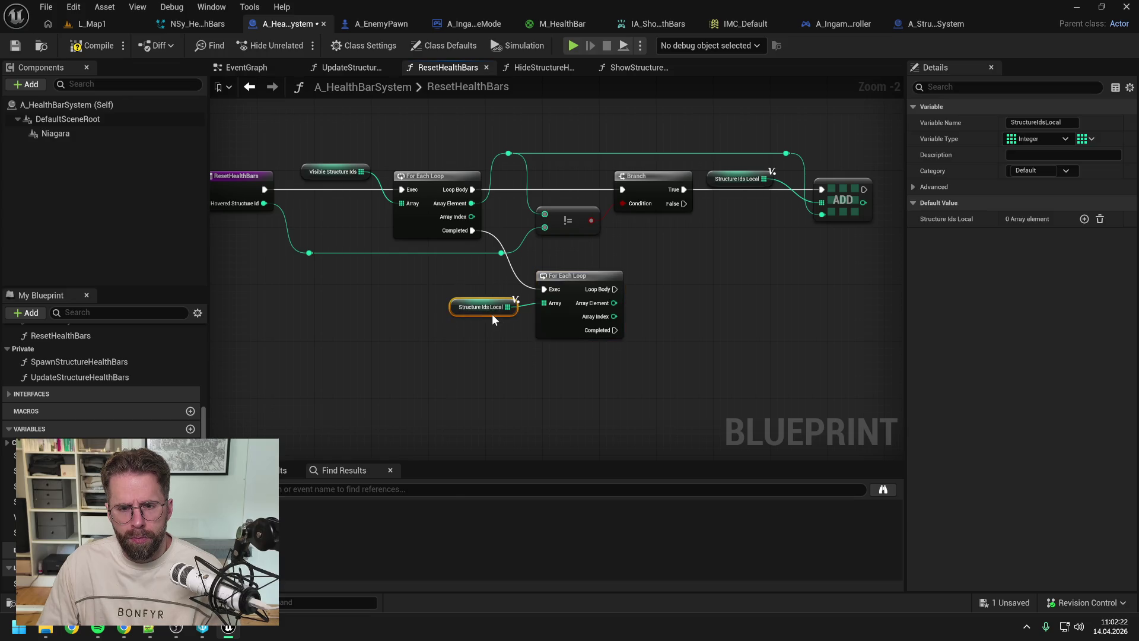
left_click(681, 305)
key("ctrl+s")
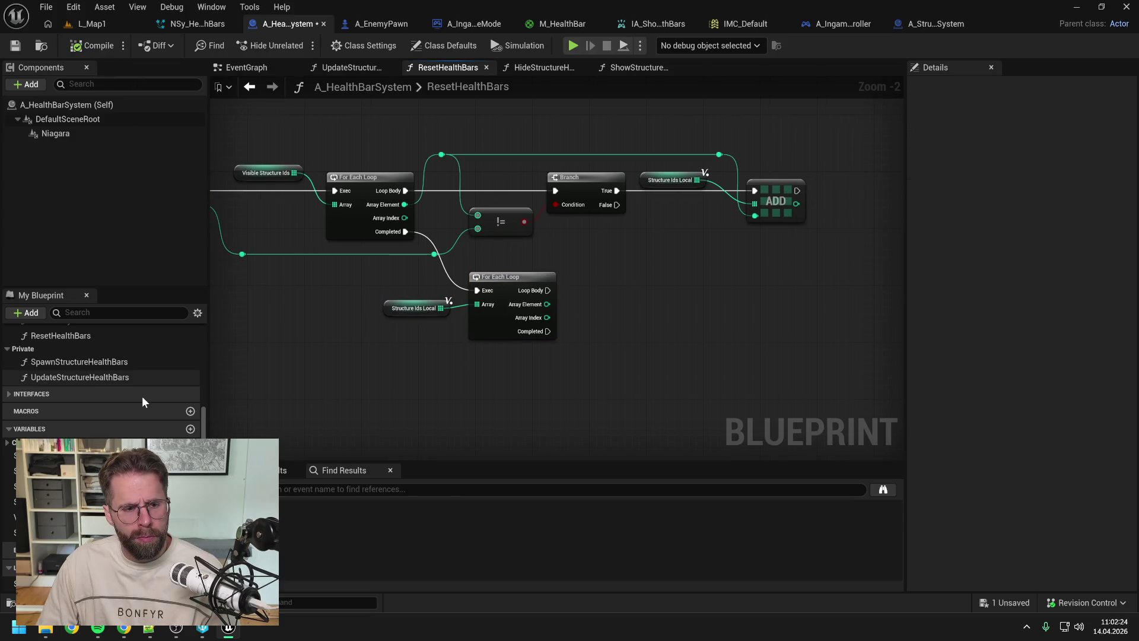
Step: Call Hide Structure Health Bar for each array element as the Structure Id, and save
scroll(140, 395, "up", 2)
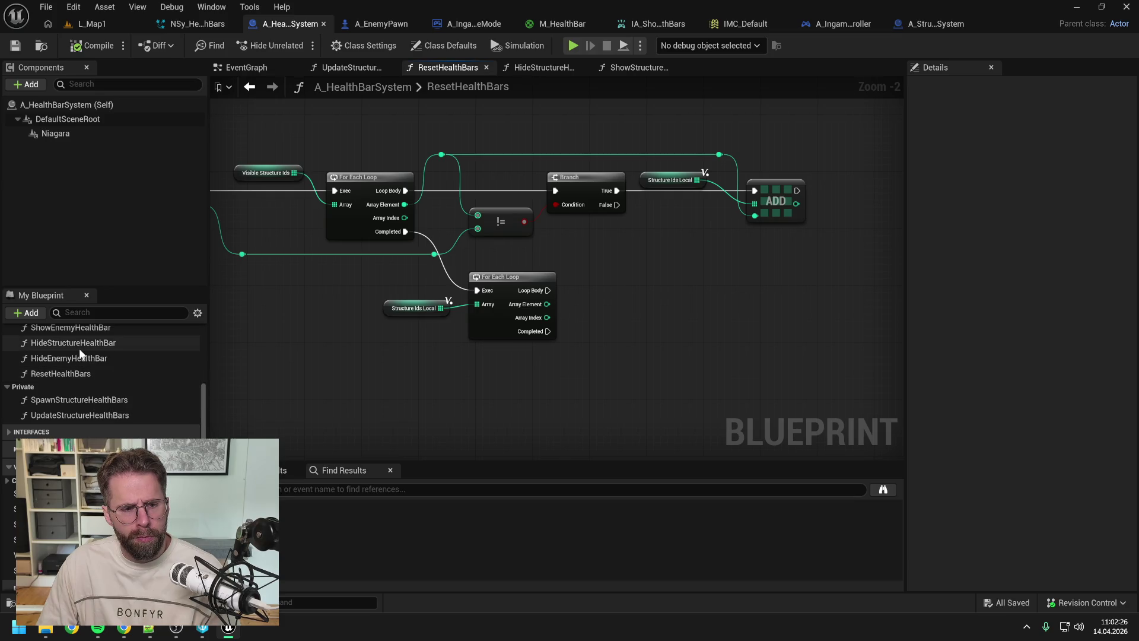
left_click_drag(80, 343, 638, 270)
left_click_drag(547, 290, 641, 290)
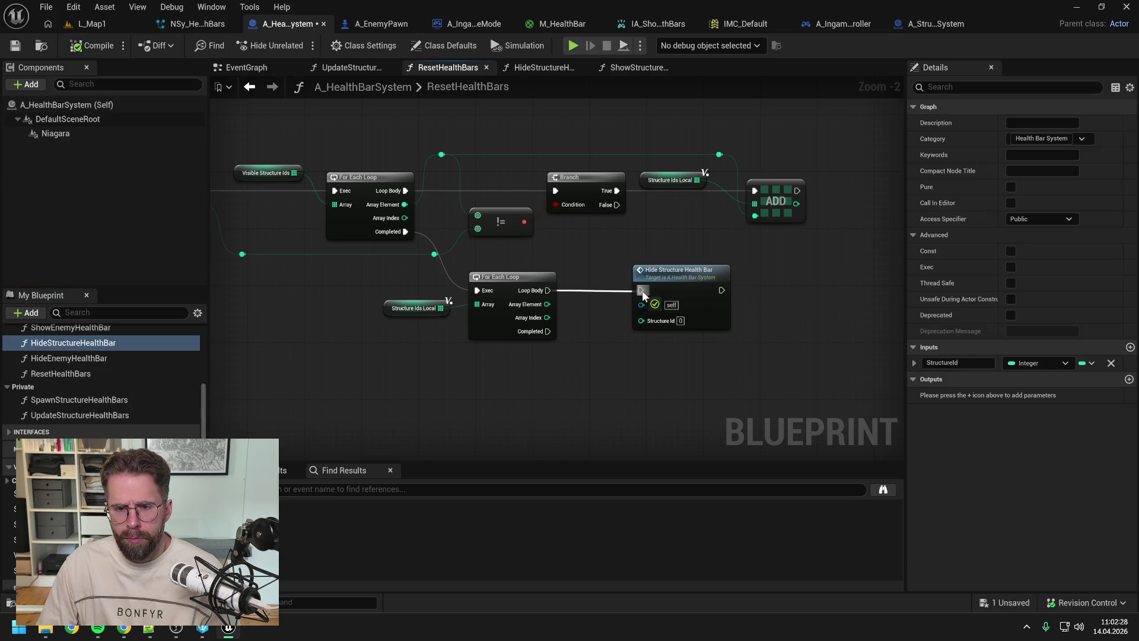
left_click_drag(547, 303, 641, 319)
left_click_drag(678, 284, 644, 284)
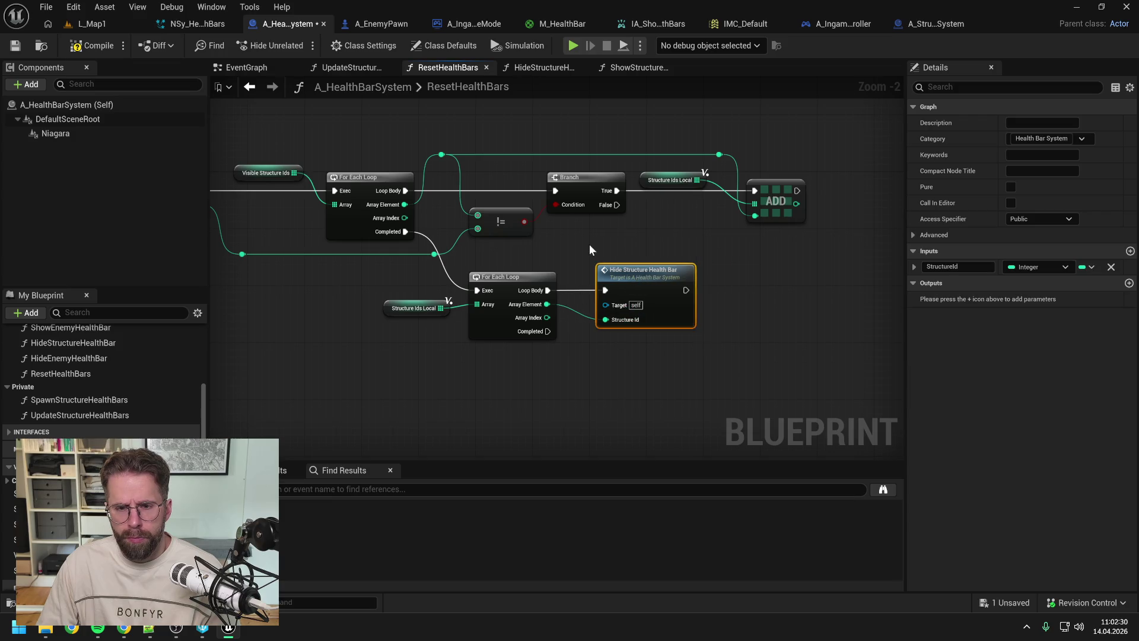
key("ctrl+s")
left_click(104, 25)
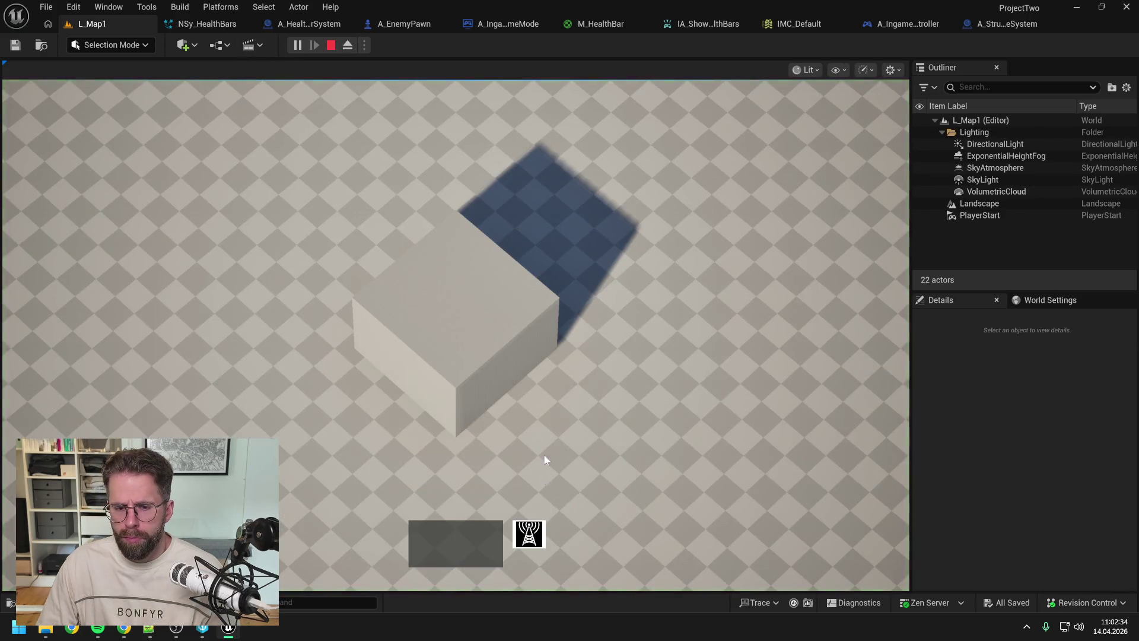
Step: Place a building, leave build mode, then re-enter it and place three more buildings
left_click(727, 312)
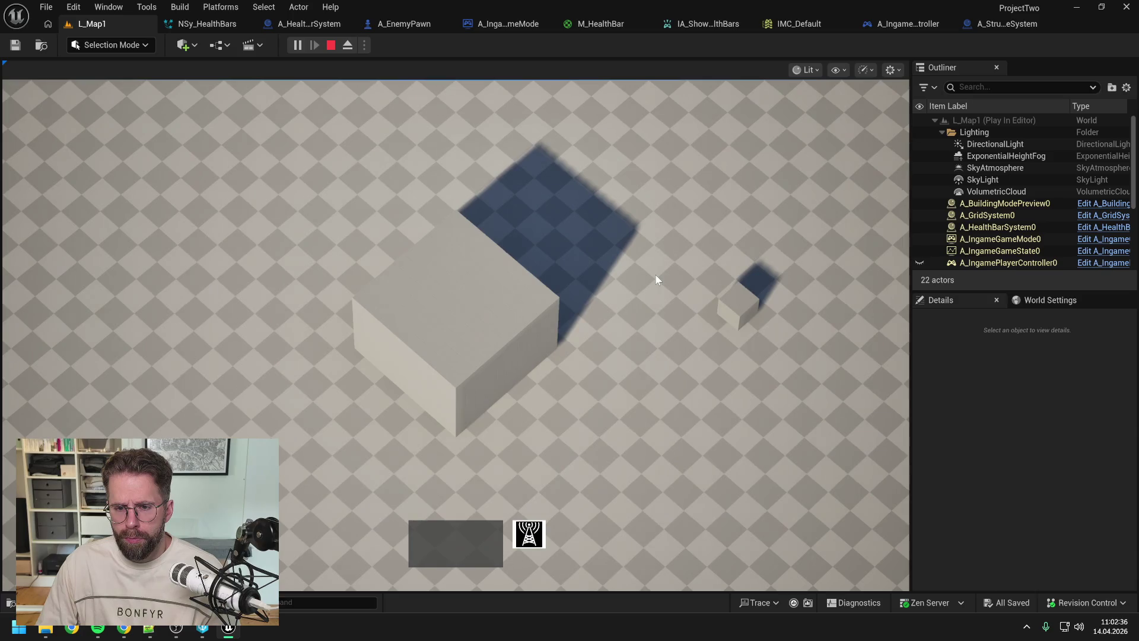
key("alt")
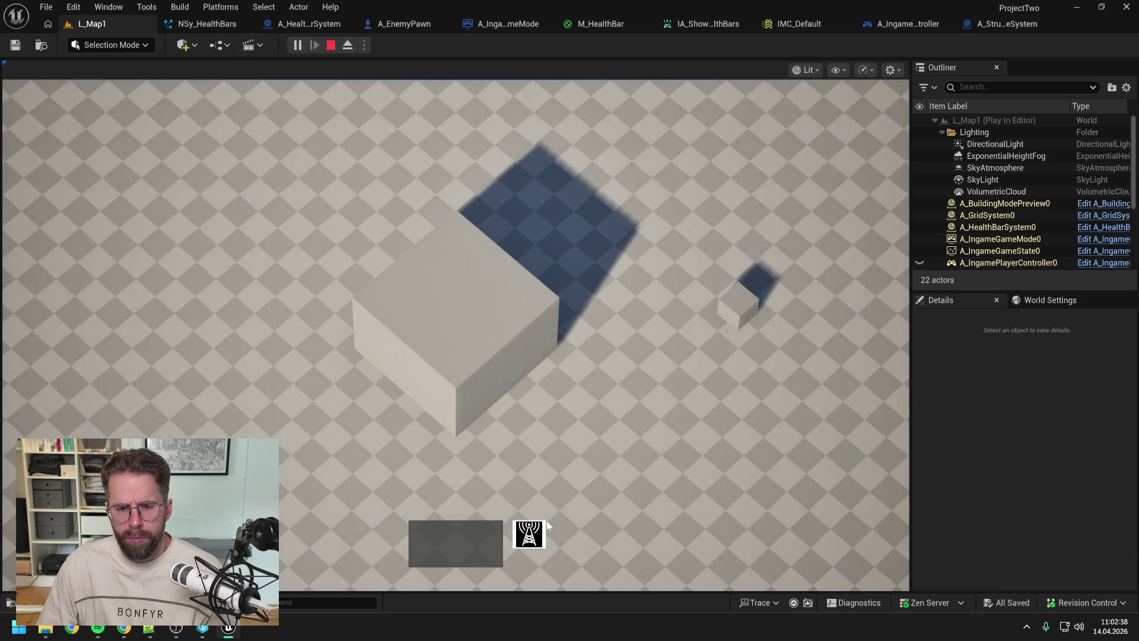
key("b")
left_click(614, 175)
left_click(379, 159)
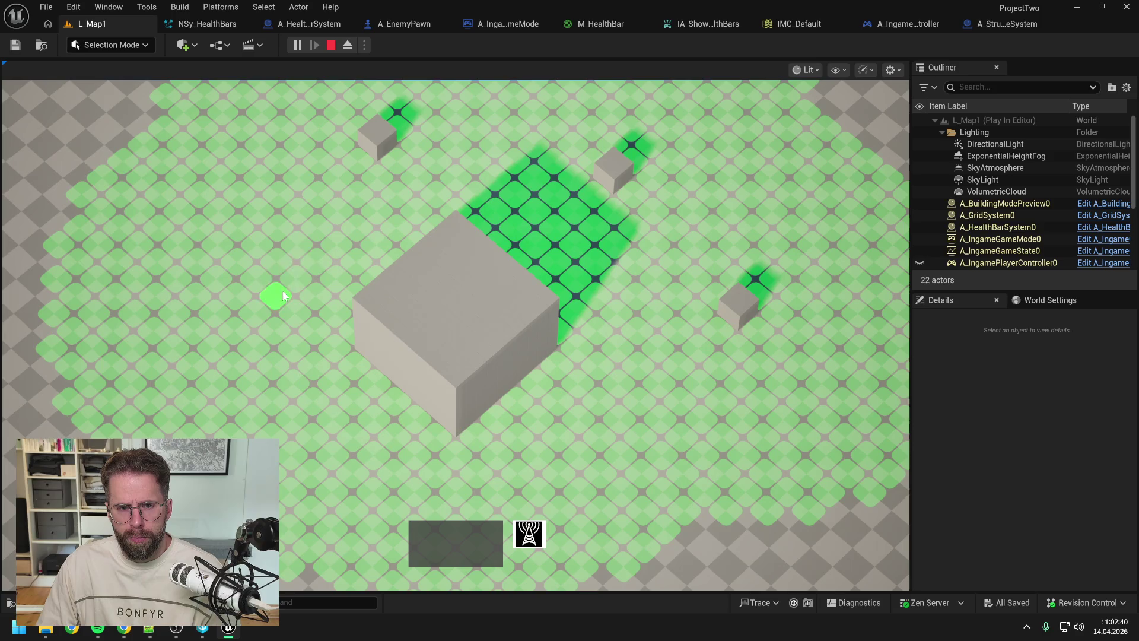
left_click(275, 294)
scroll(493, 193, "down", 2)
Step: Toggle the buildings' health bars on and off repeatedly with the Alt key
key("alt")
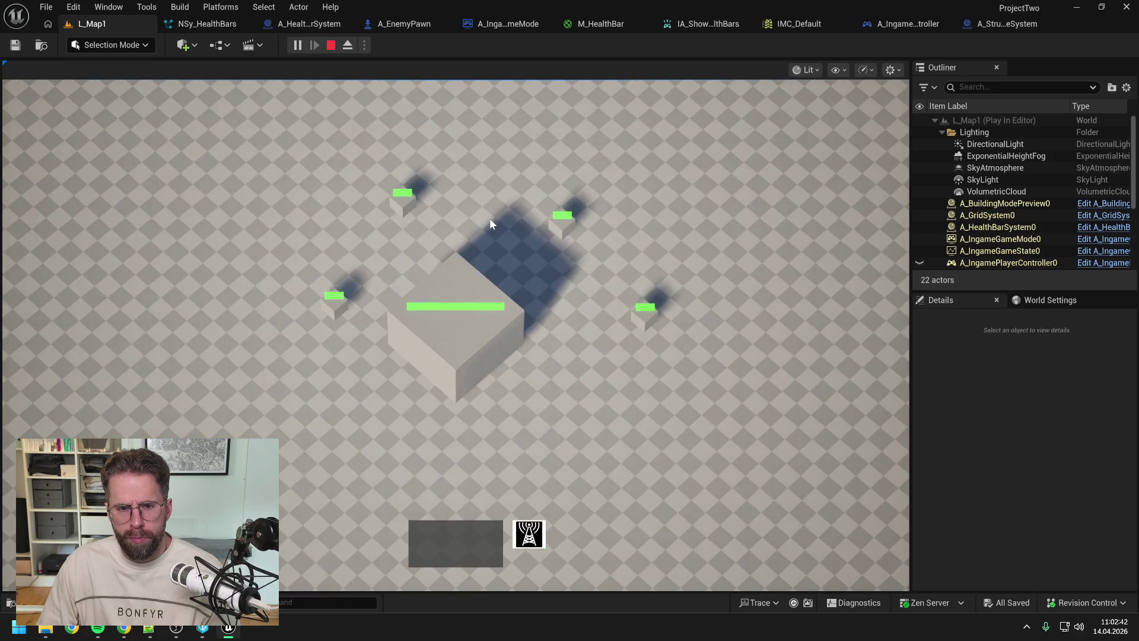
key("alt")
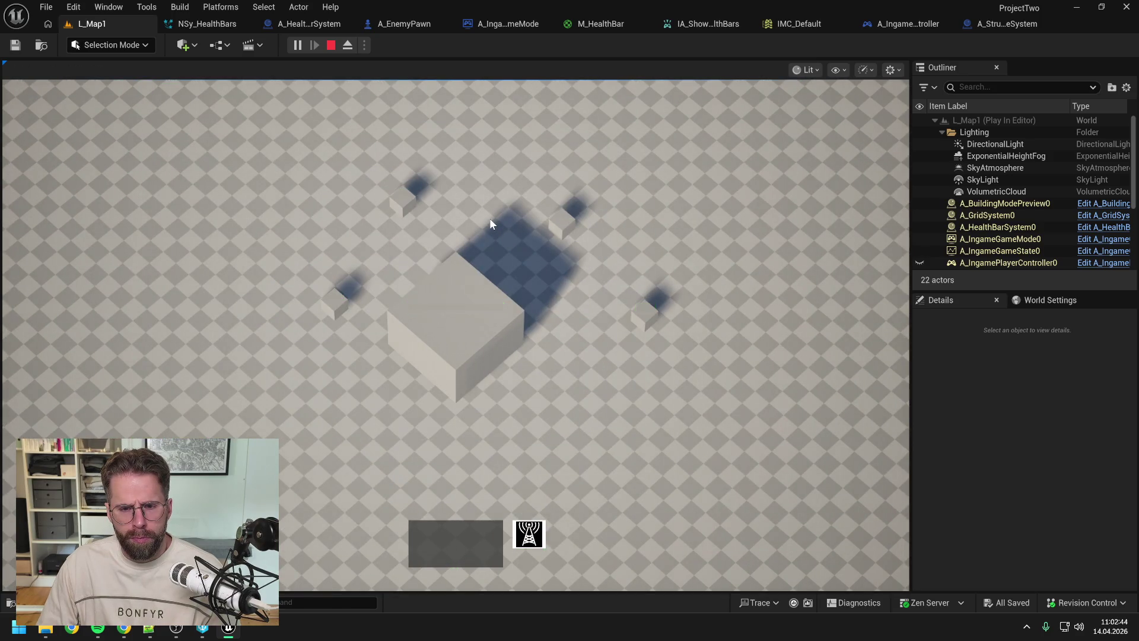
mouse_move(460, 322)
key("alt")
key("alt")
key("alt")
key("alt")
key("alt")
key("alt")
key("alt")
key("alt")
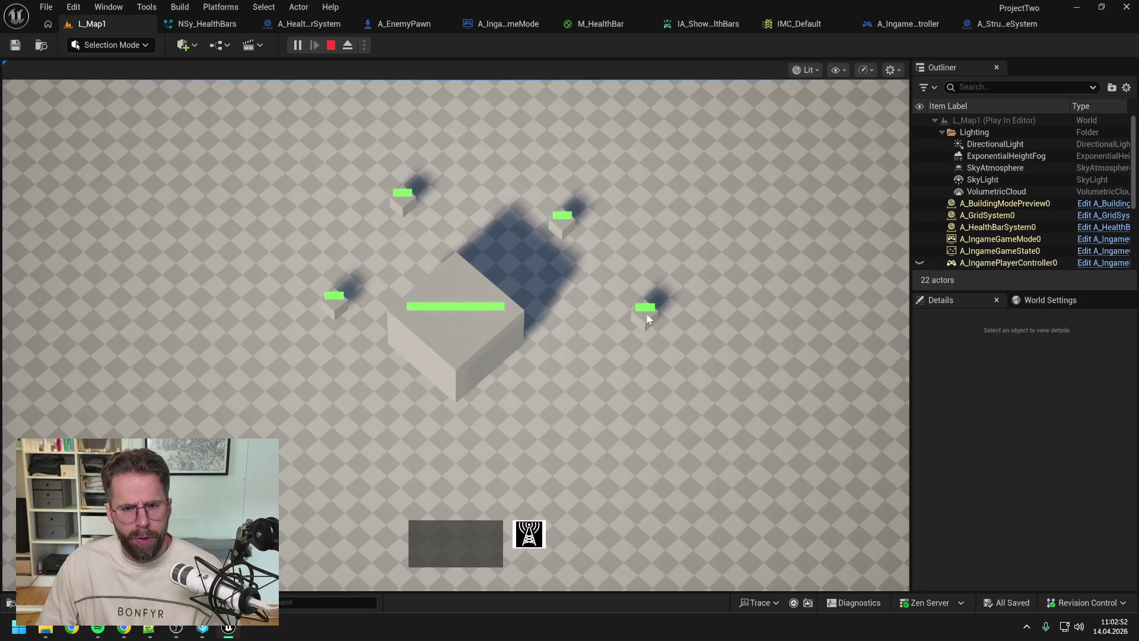
key("alt")
key("alt")
key("alt")
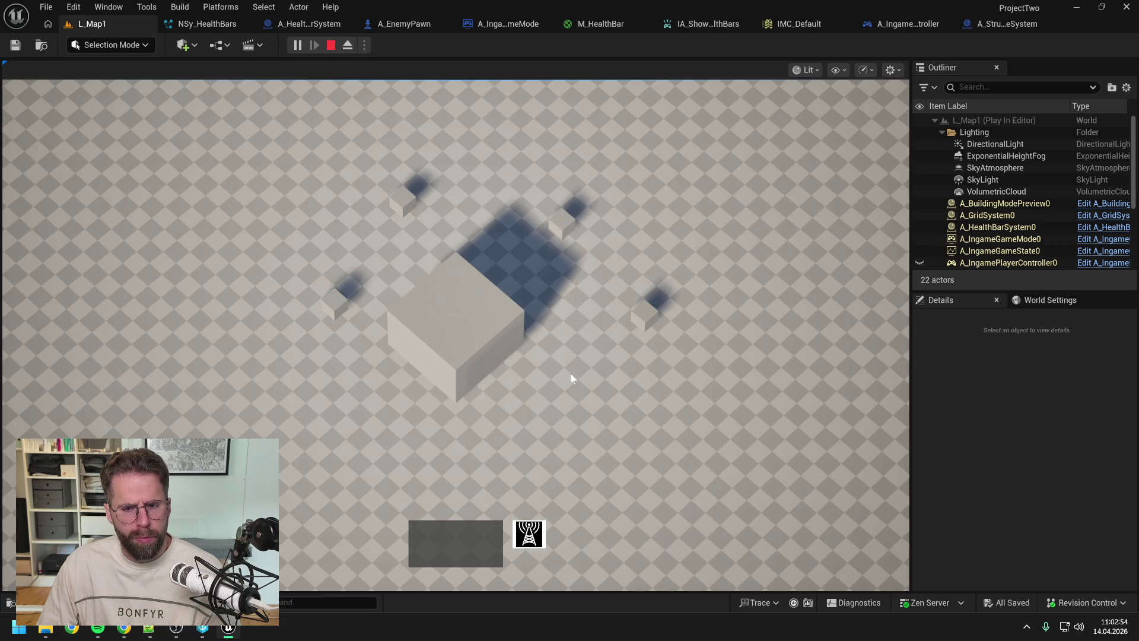
key("alt")
Step: Place ten more buildings in a ring around the grid, ending at the red cell
key("b")
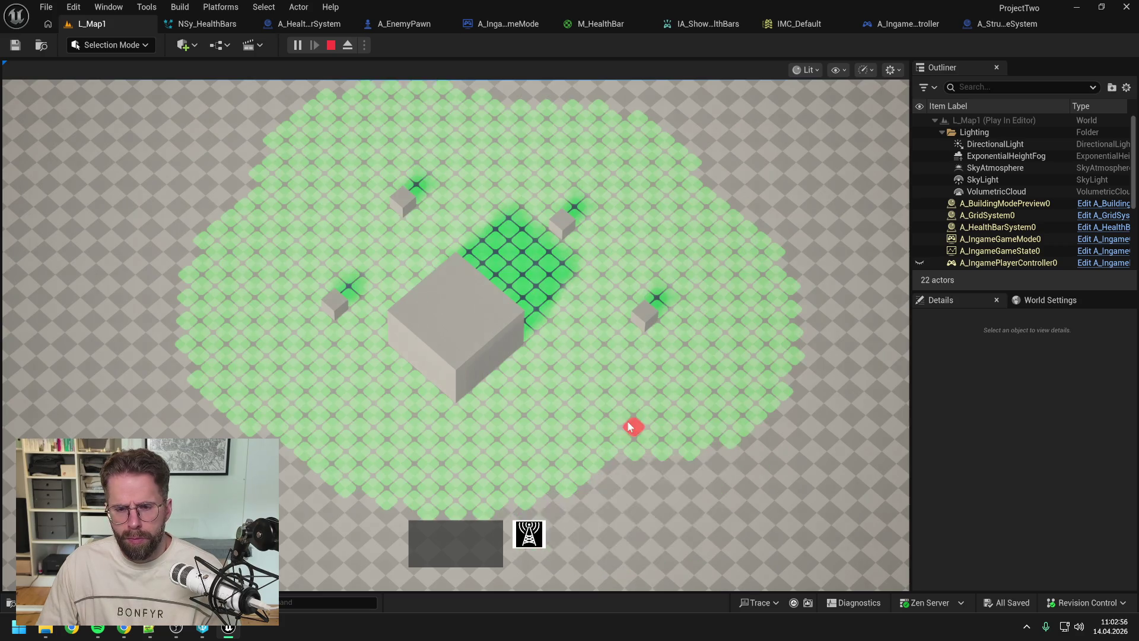
left_click(347, 430)
left_click(237, 335)
left_click(231, 208)
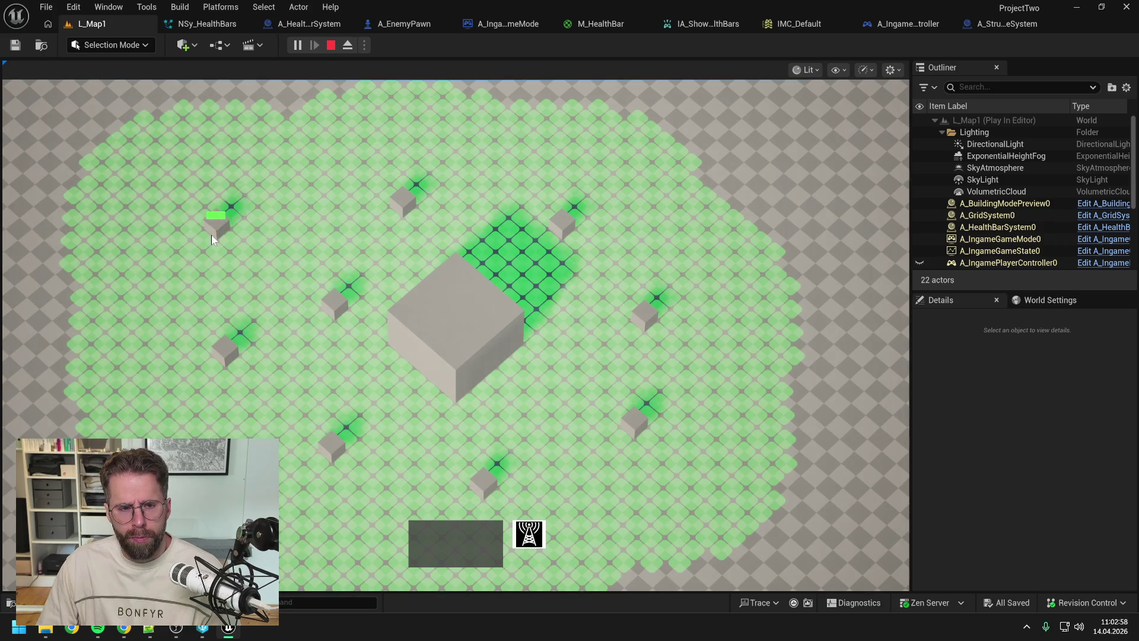
left_click(288, 121)
left_click(484, 89)
left_click(663, 108)
left_click(719, 173)
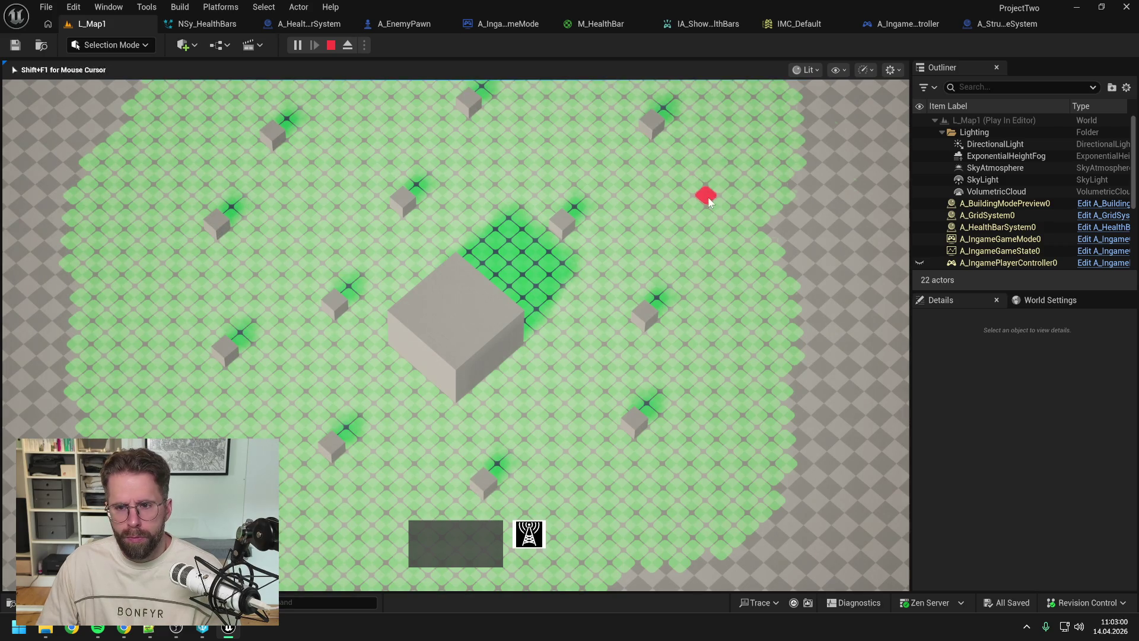
left_click(789, 253)
left_click(766, 344)
left_click(765, 417)
key("b")
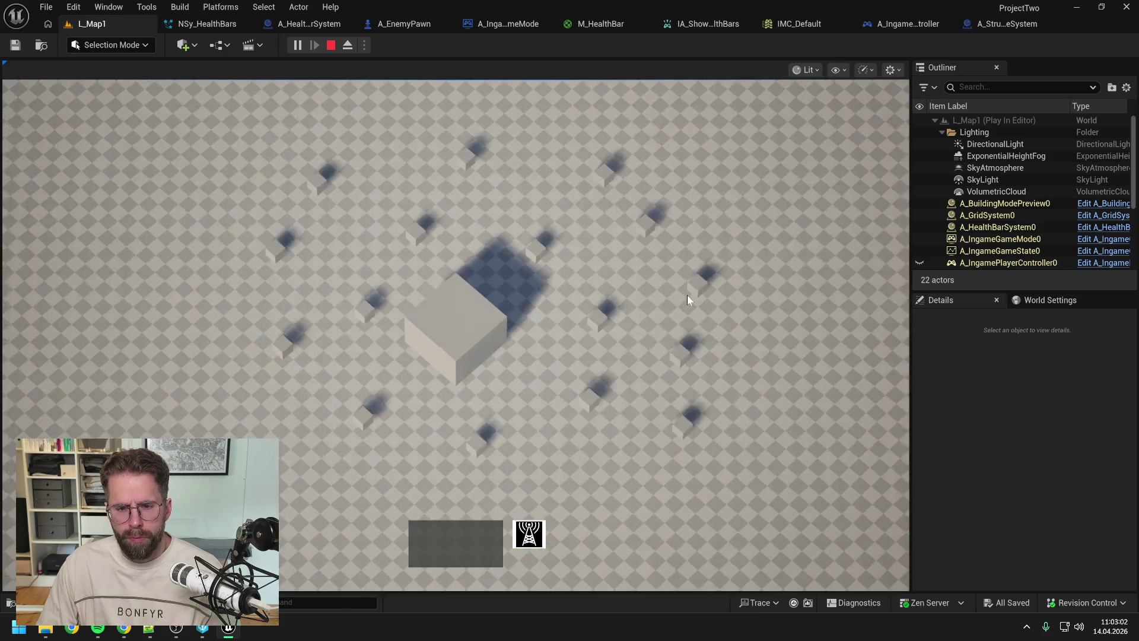
Step: Show health bars above every building with H, then stop the play session
key("h")
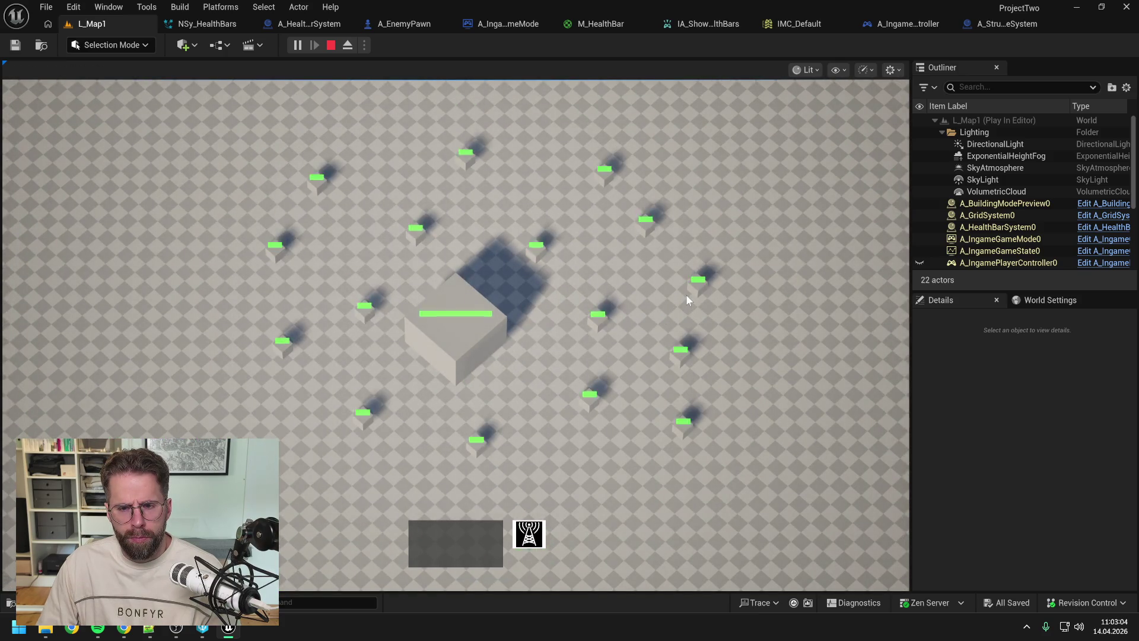
scroll(657, 276, "down", 2)
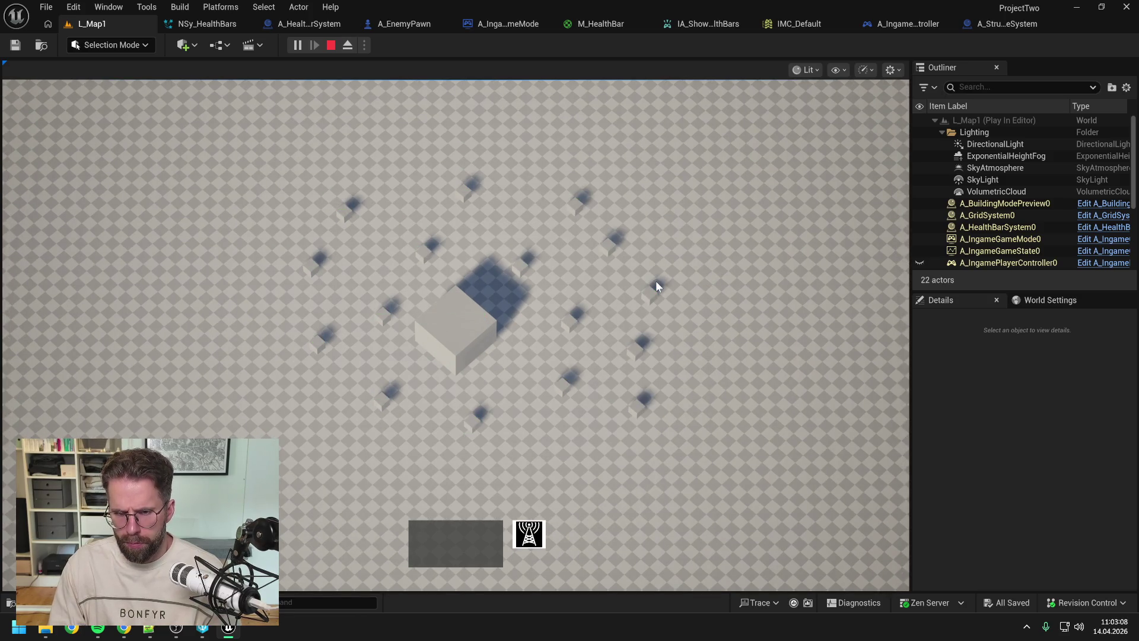
key("Escape")
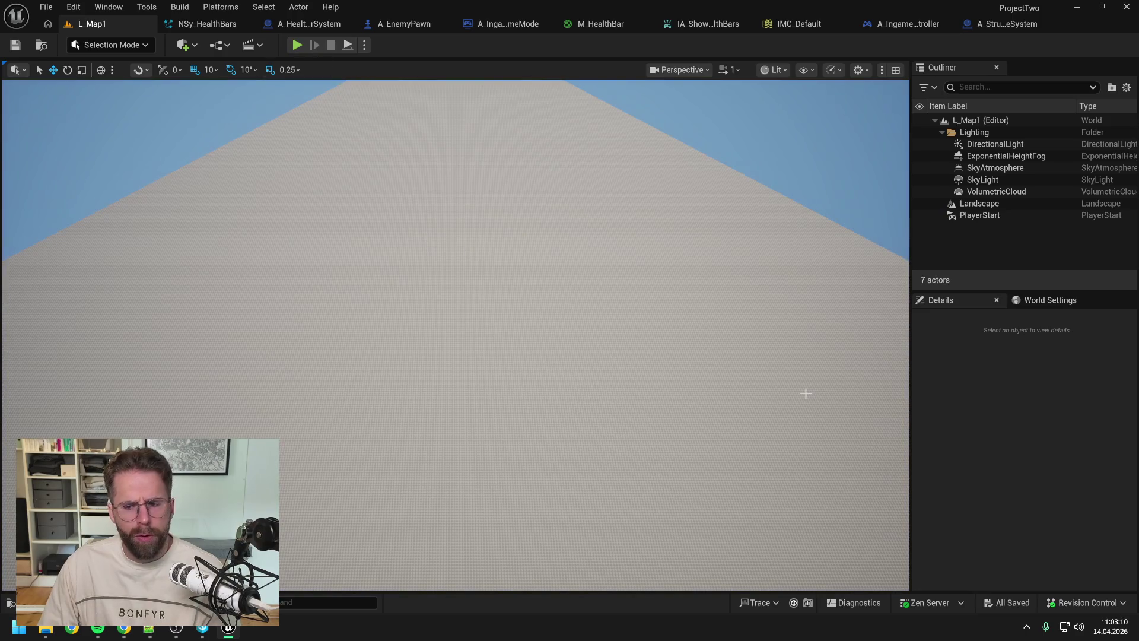
Step: Open the pending changes and review ProjectTwo's history and changelist 13 in P4V
left_click(1038, 501)
left_click(1078, 601)
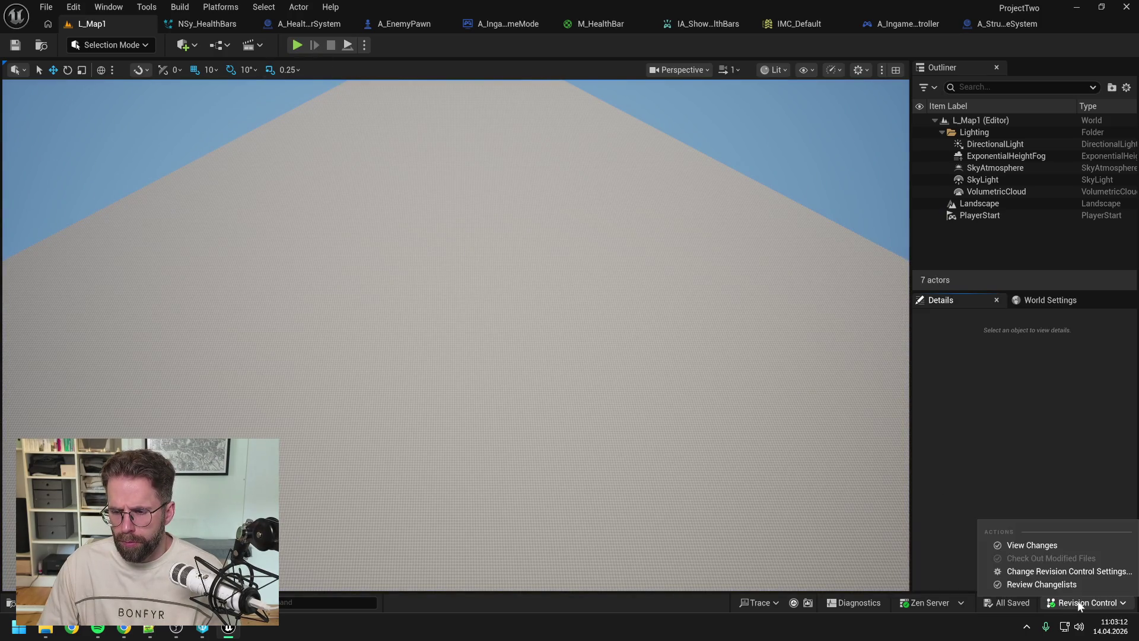
left_click(1037, 546)
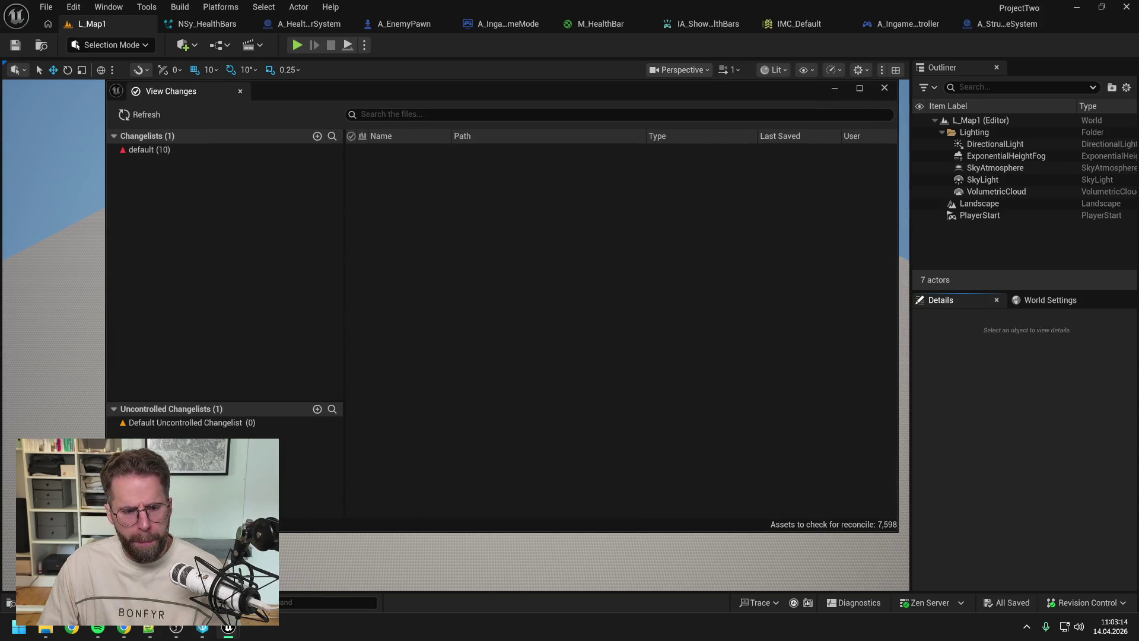
left_click(203, 628)
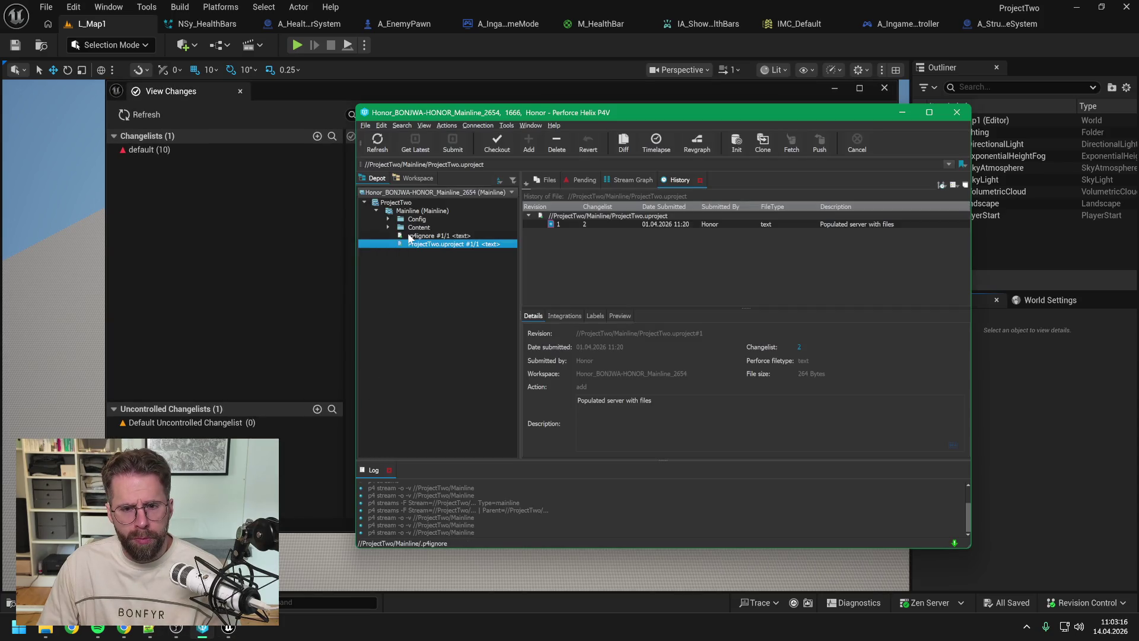
left_click(396, 204)
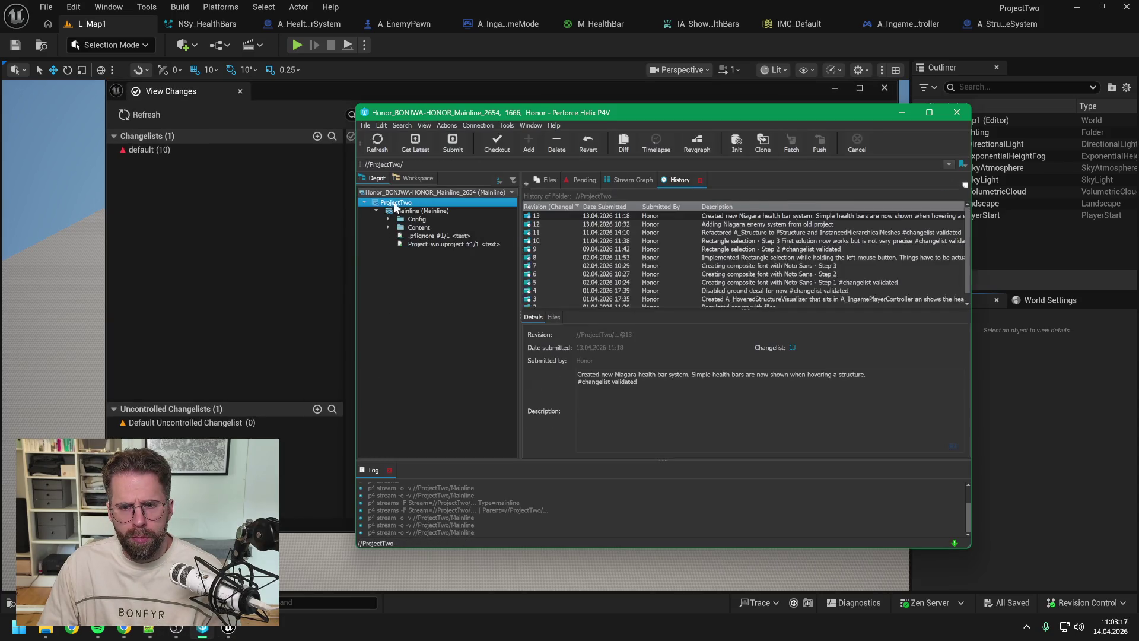
left_click(747, 217)
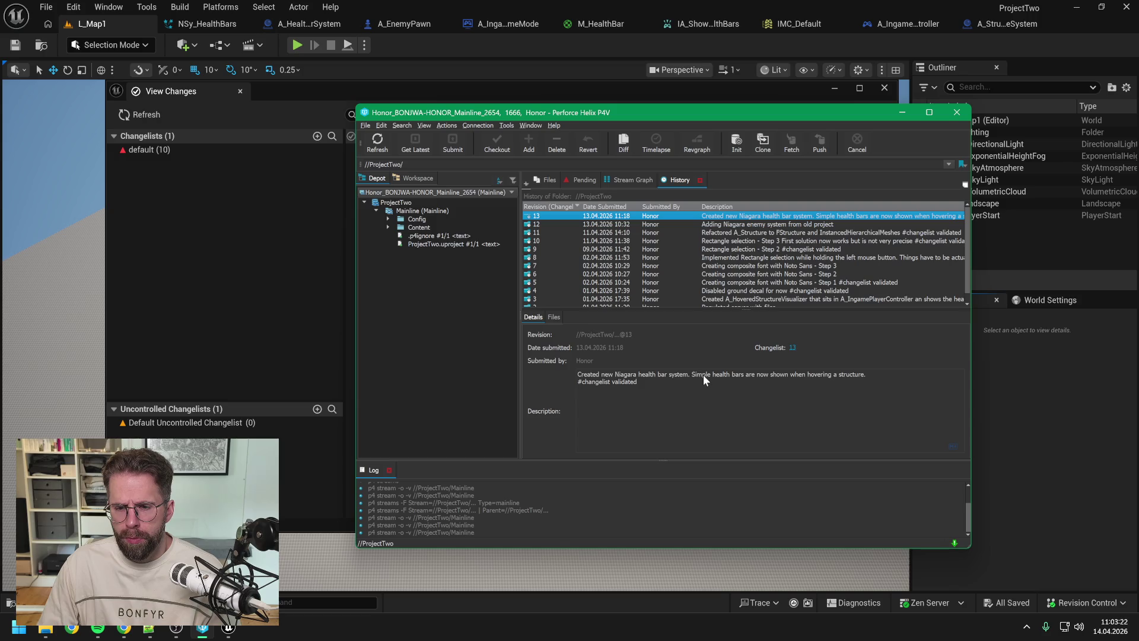
Step: Back in the editor, list the default changelist's files and open its context menu
left_click(222, 252)
left_click(165, 149)
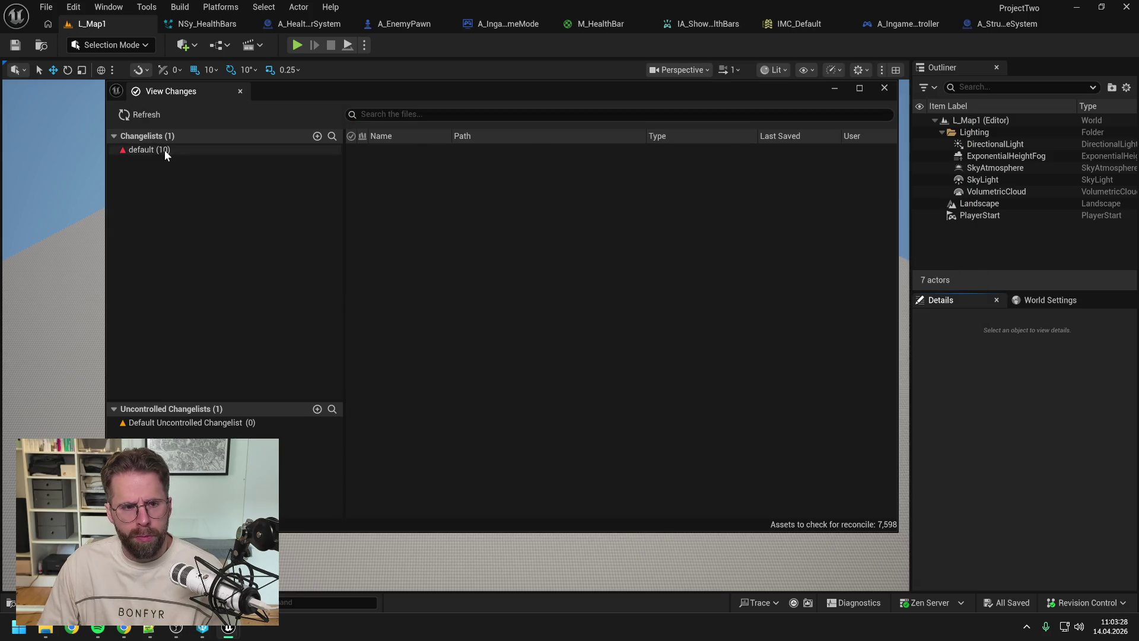
right_click(165, 150)
Step: Submit the default changelist, described as finetuned structure health bars shown simultaneously while holding left alt
left_click(208, 162)
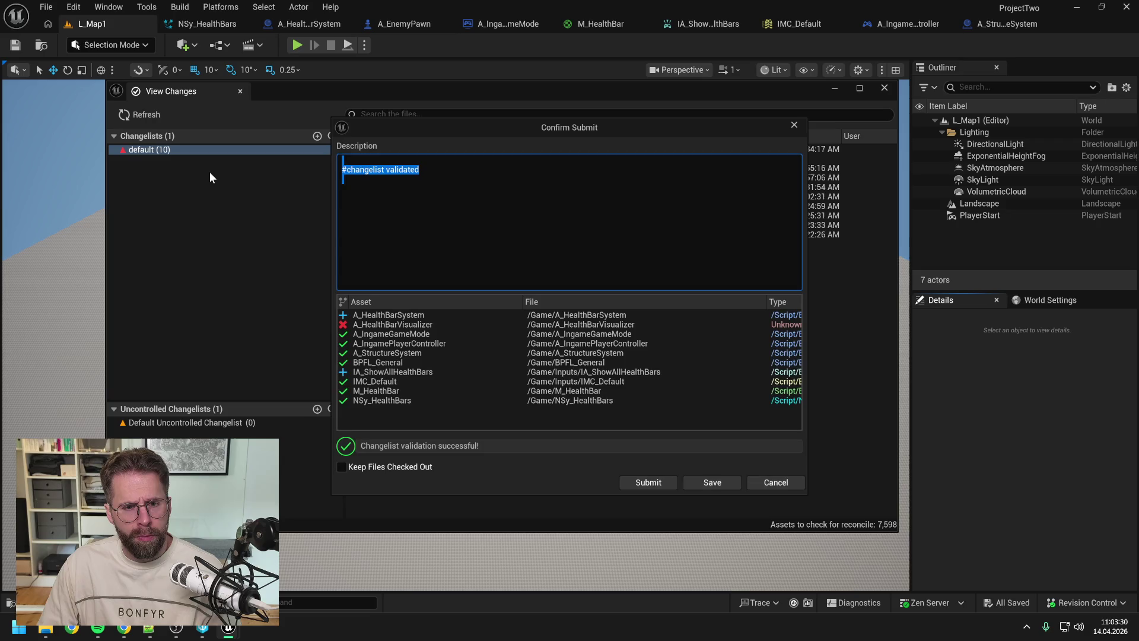
type("Finetuned")
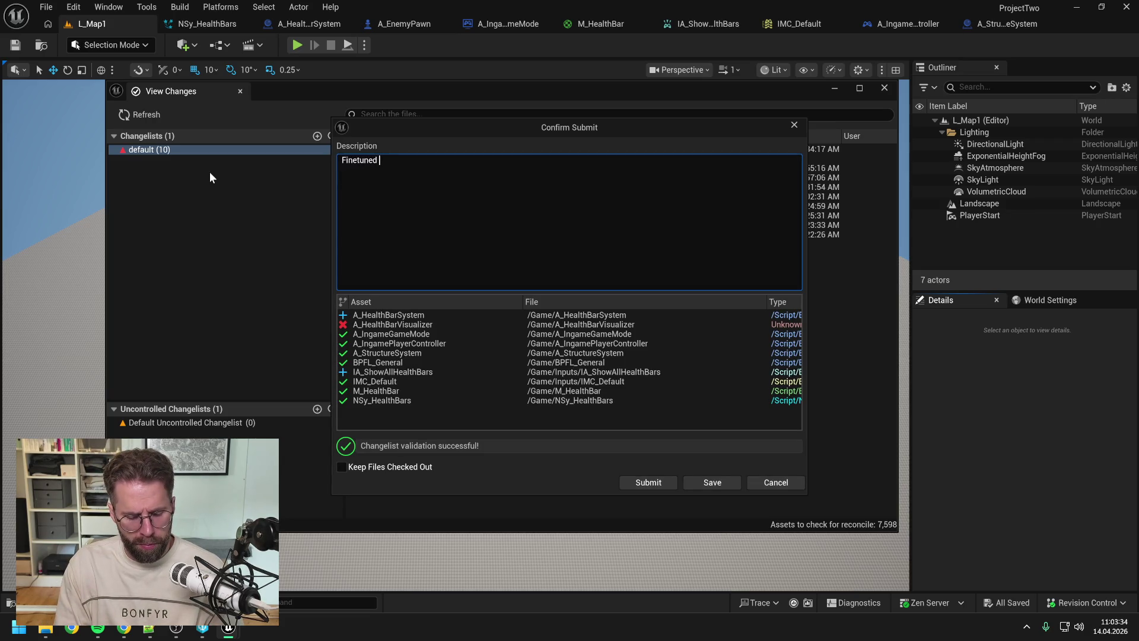
type(" new str")
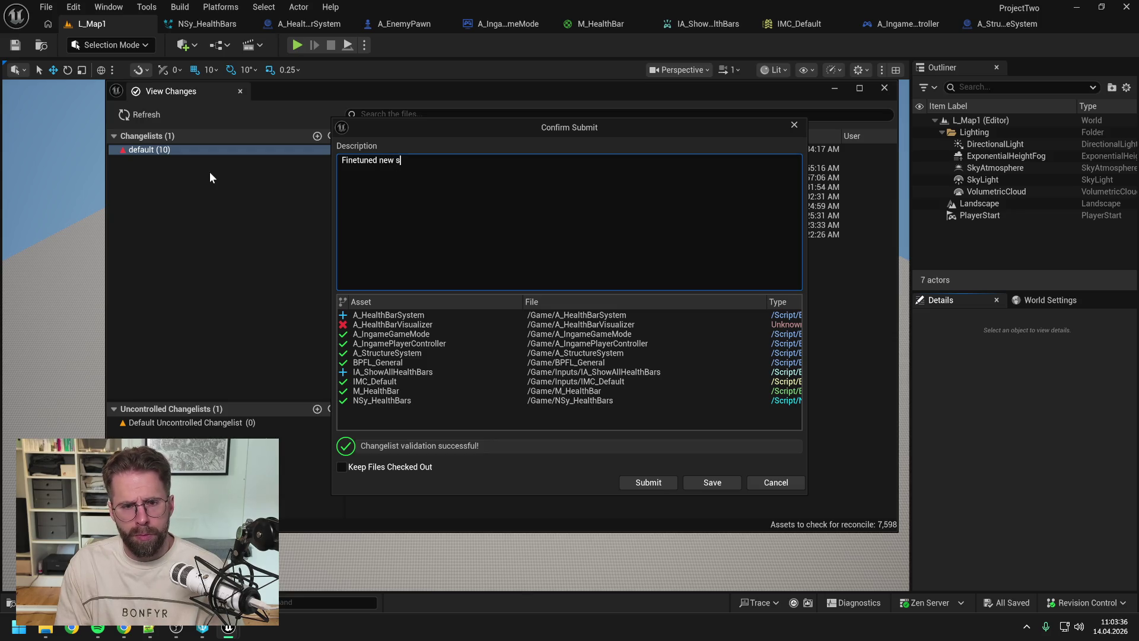
type("ucture health bars")
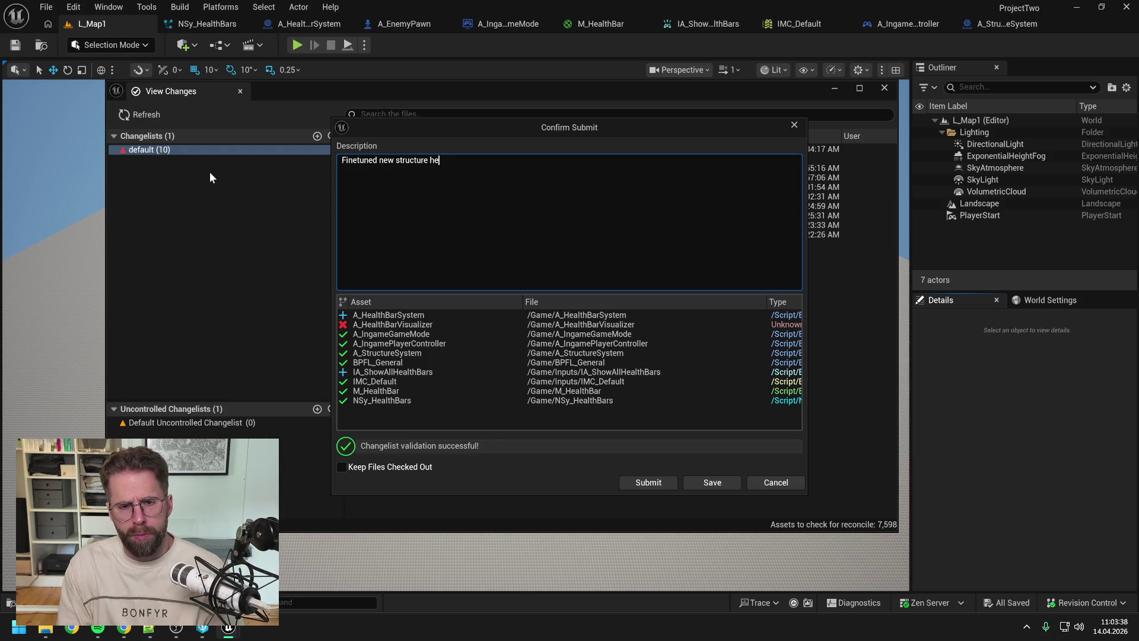
type(". All ")
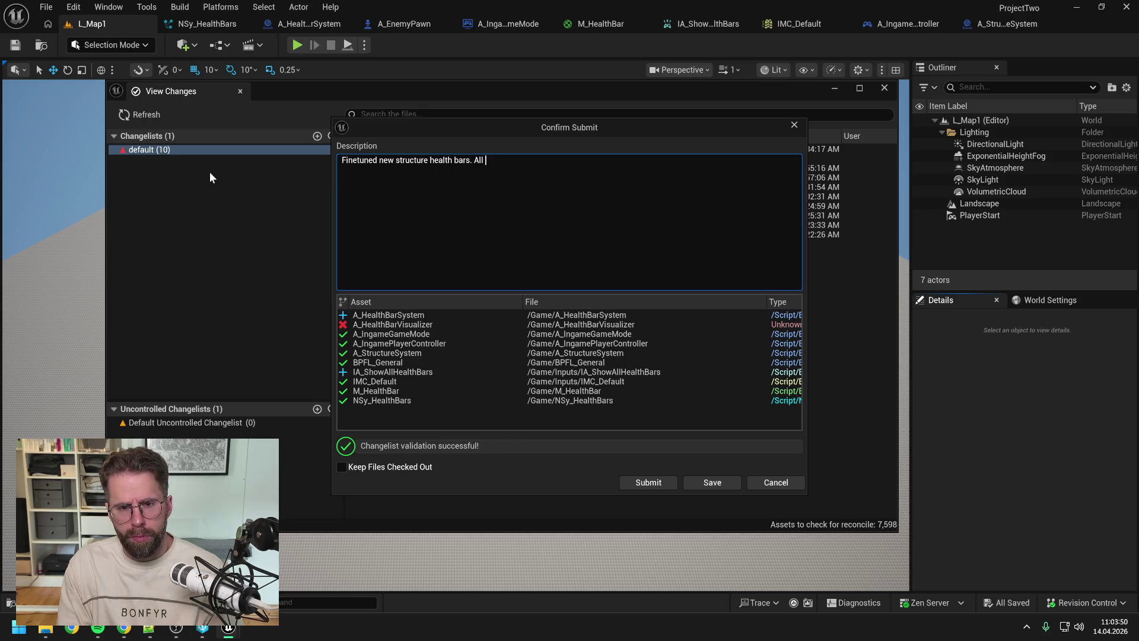
type("structure hel")
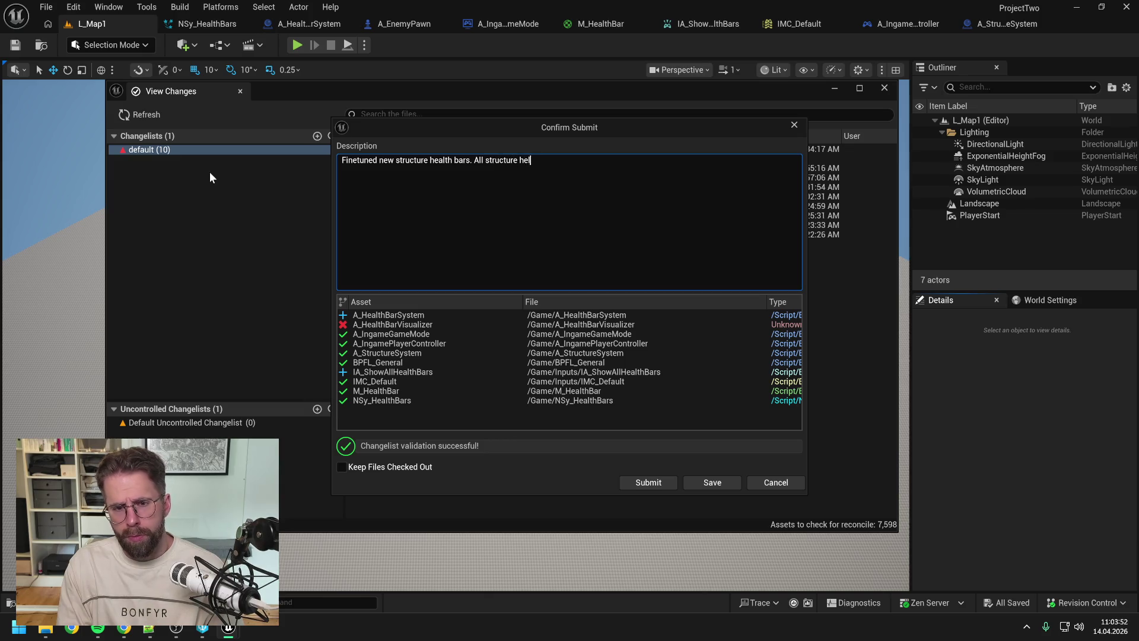
type("th ba")
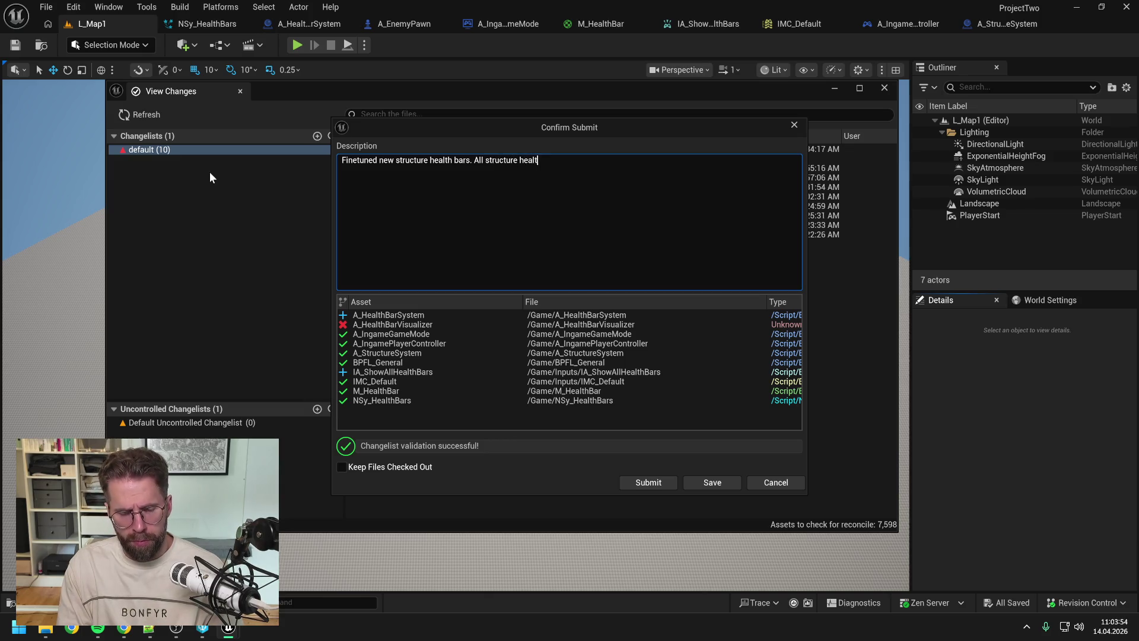
type("rs")
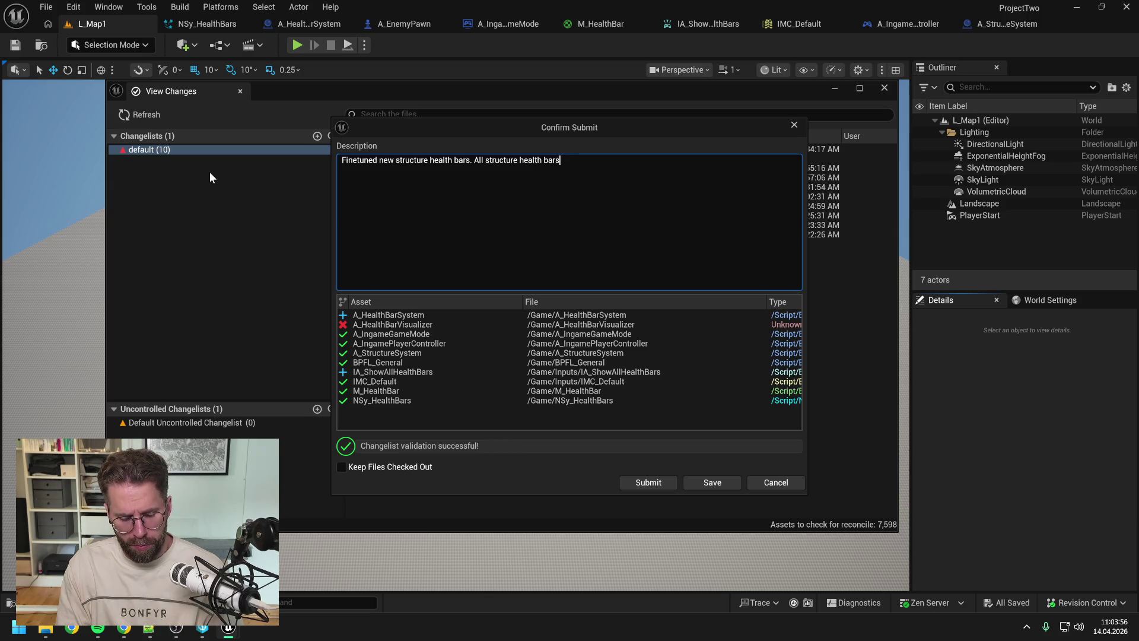
type("can now be ")
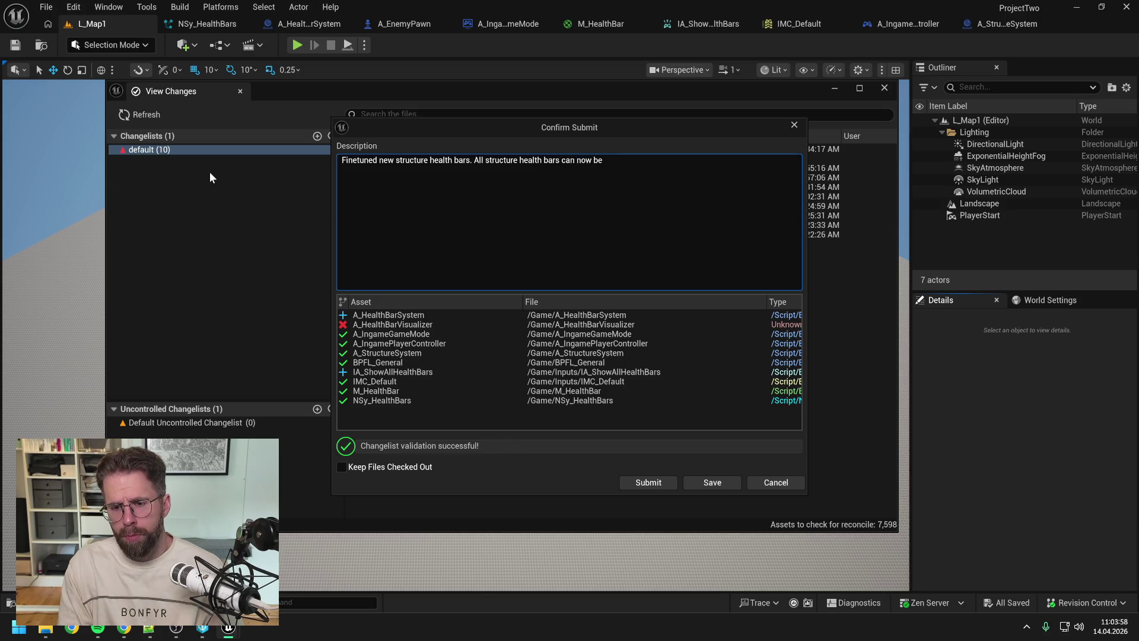
type("shown")
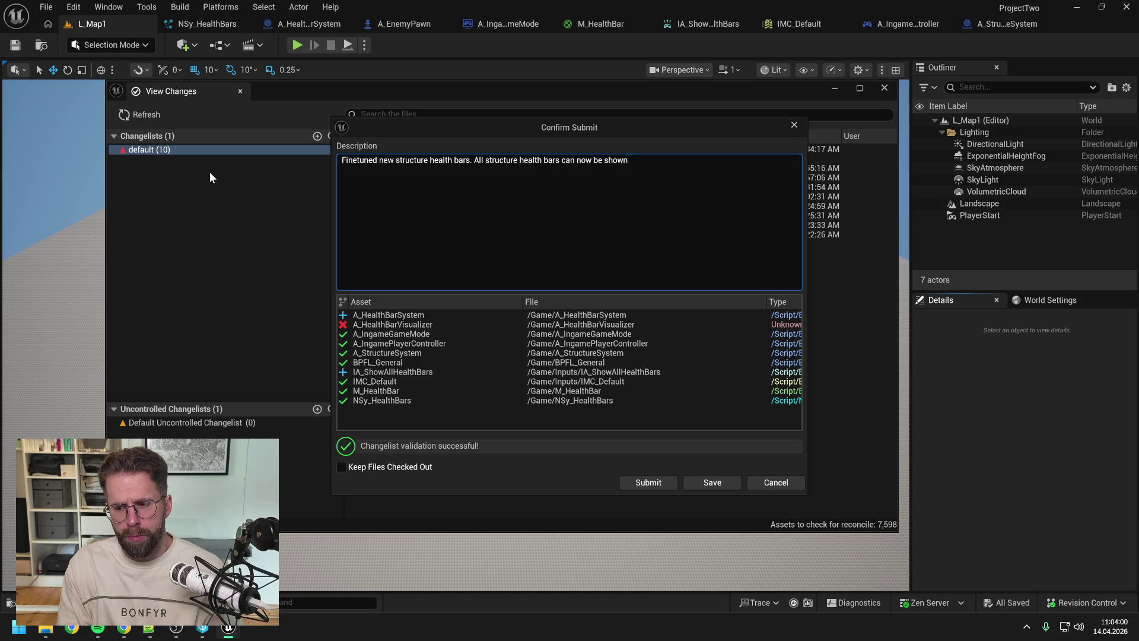
type(" simulta")
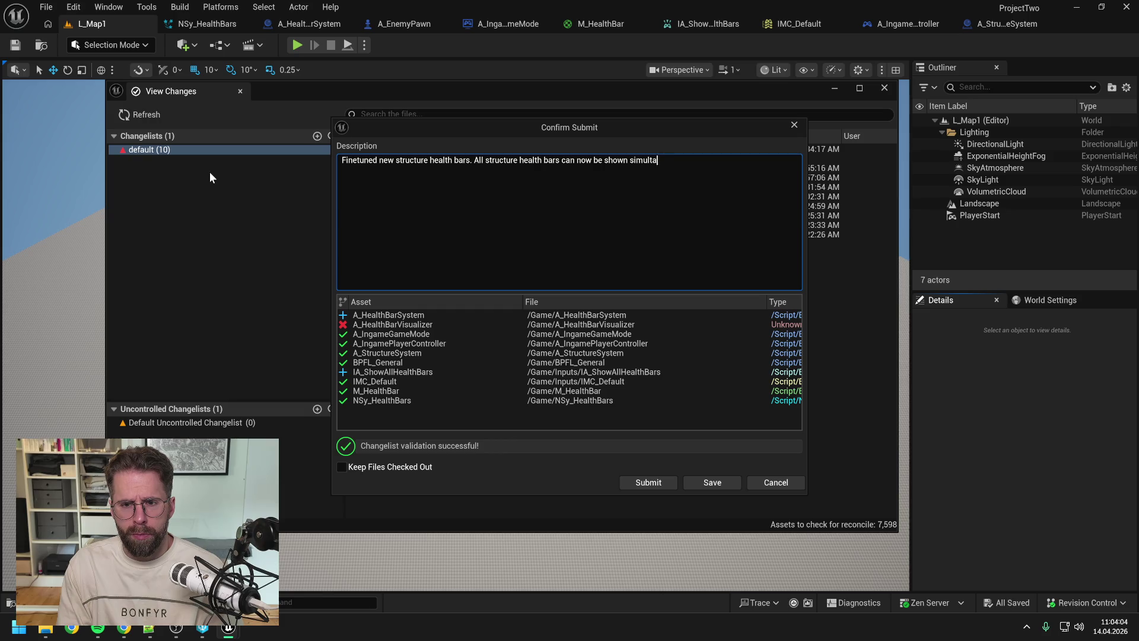
type("ni")
type("eous")
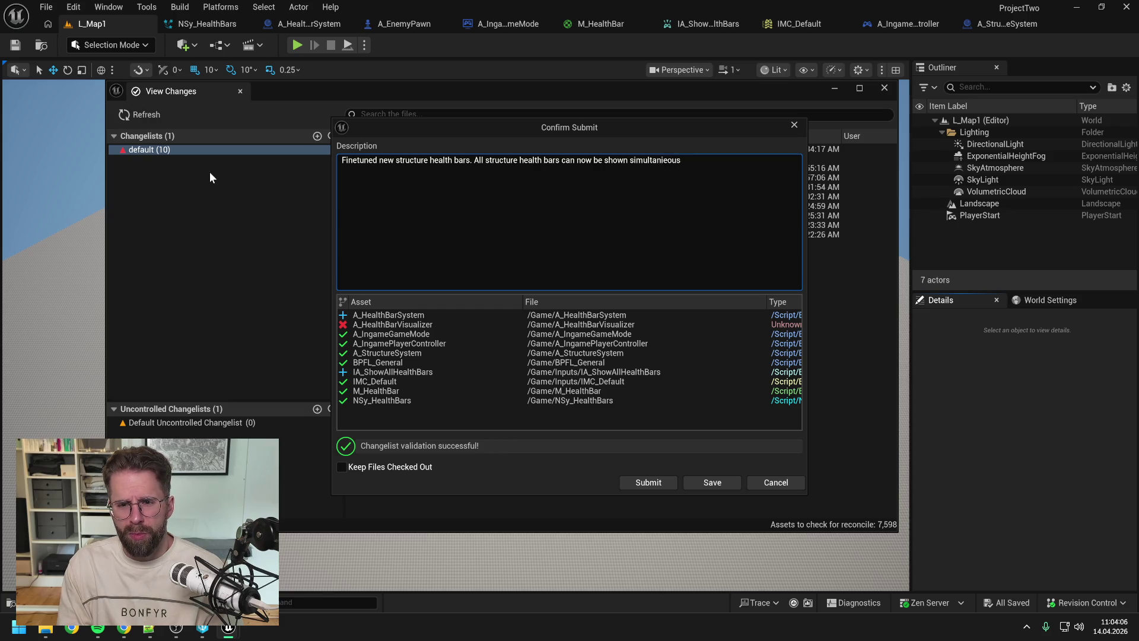
key("BackSpace")
key("BackSpace")
key("BackSpace")
type("aniousle")
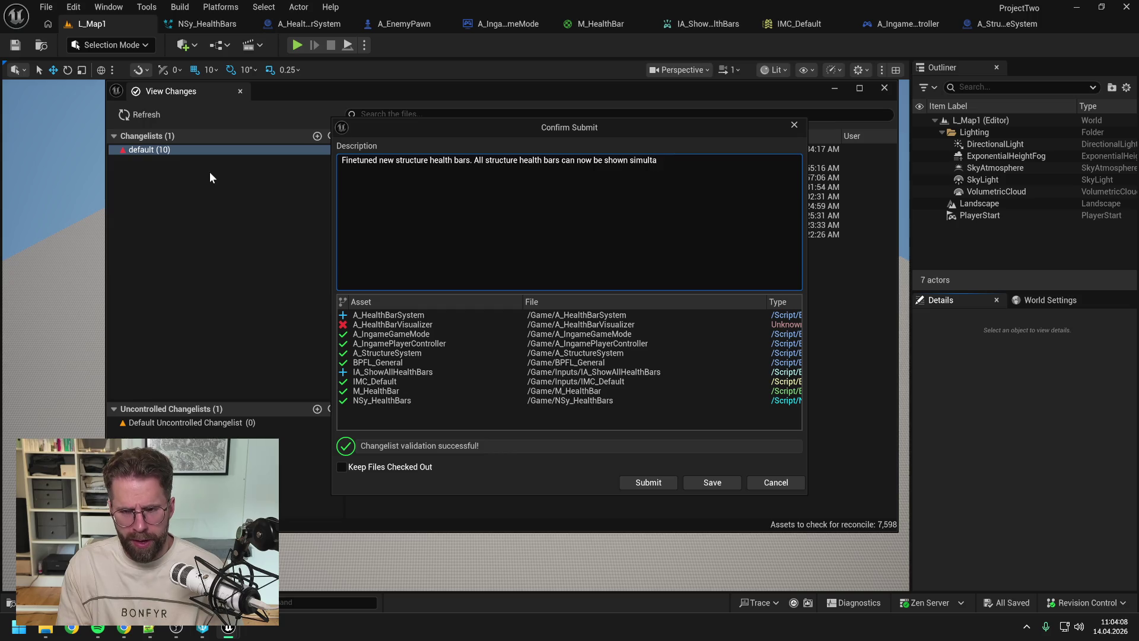
key("BackSpace")
type("y")
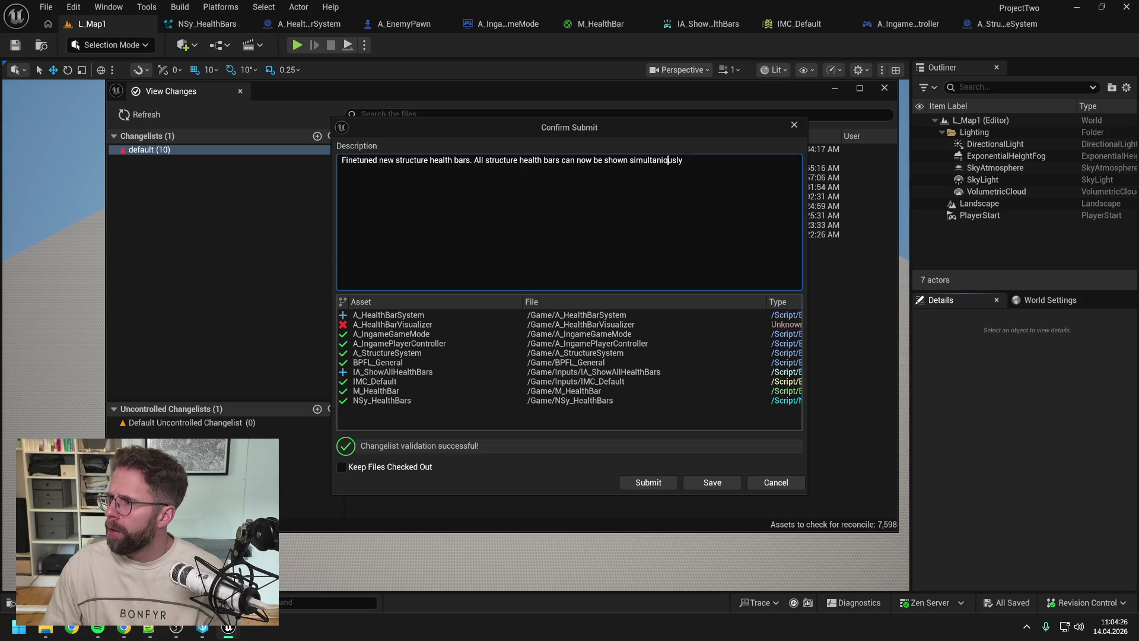
key("BackSpace")
type("e")
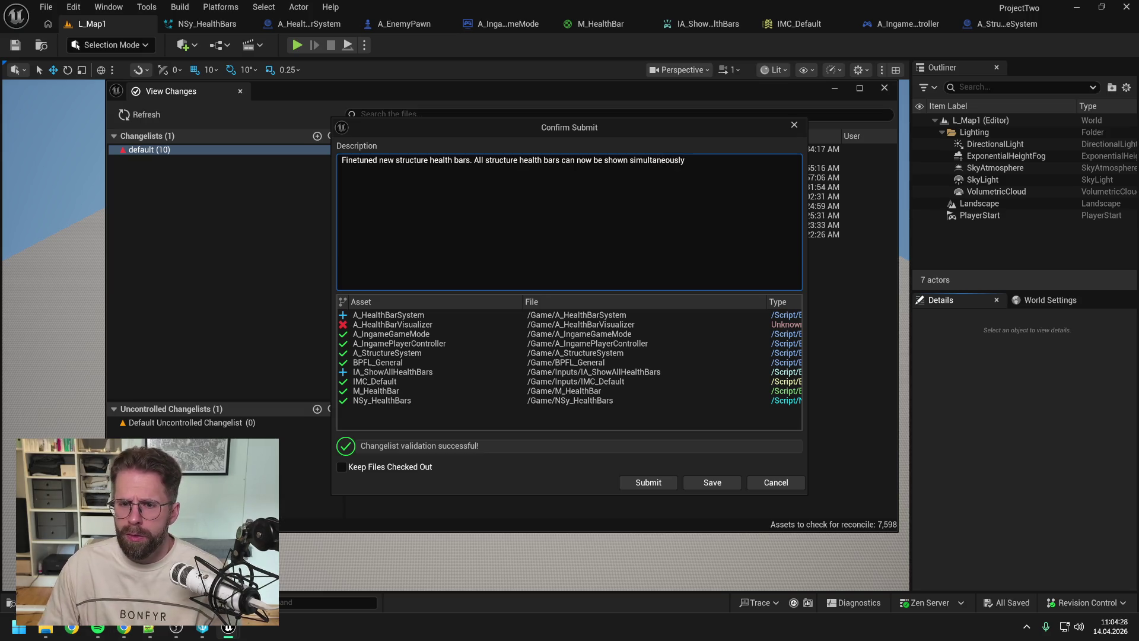
left_click(686, 160)
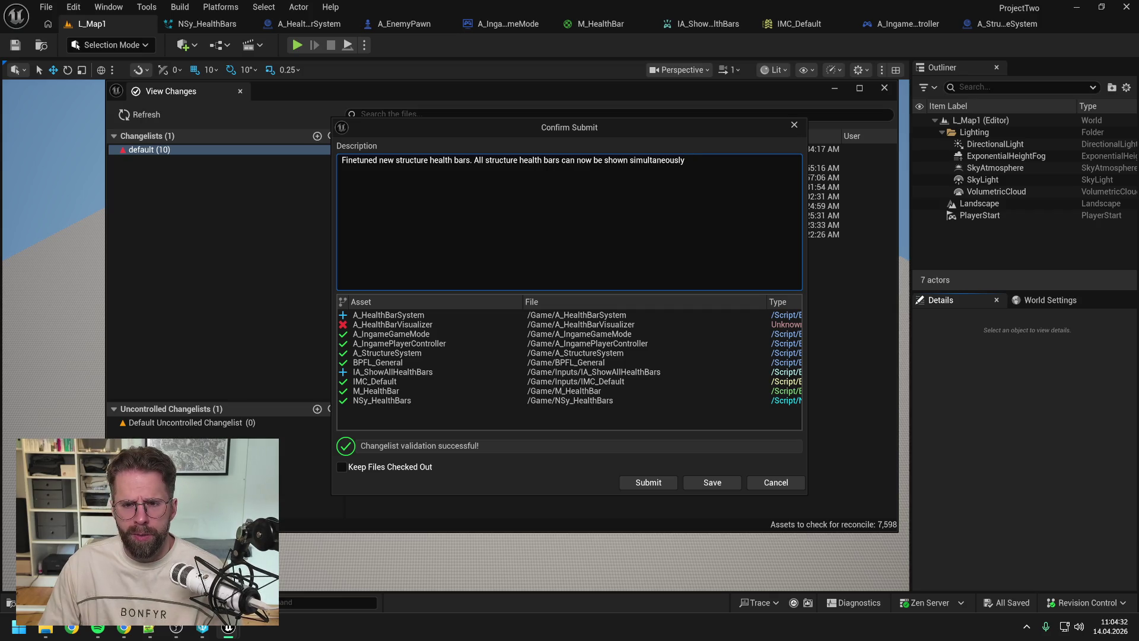
type("while holding left alt")
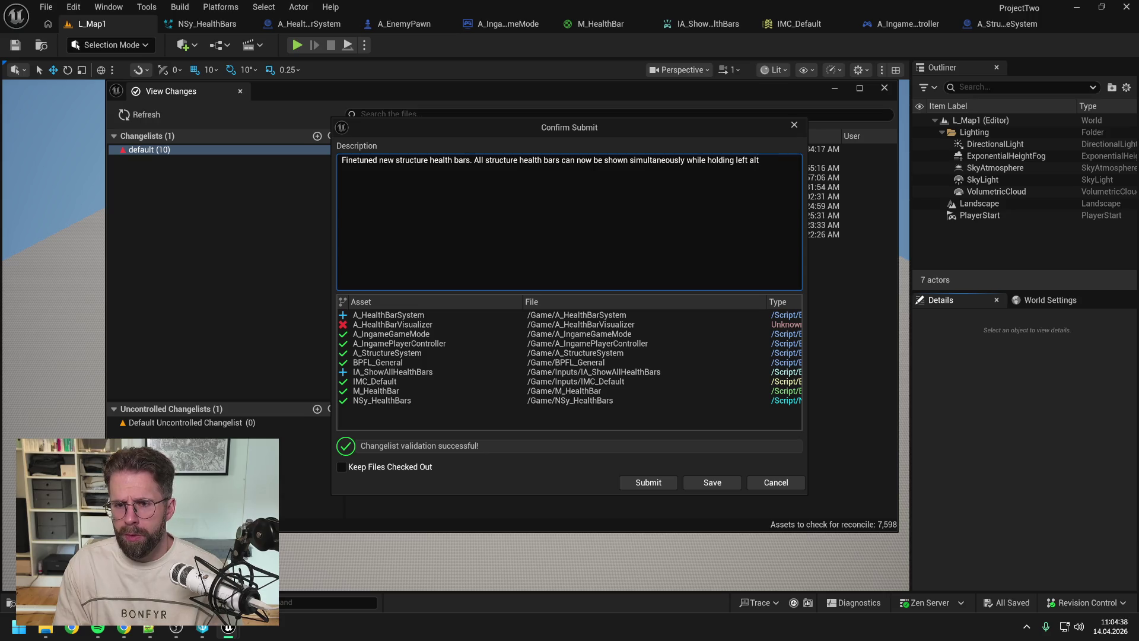
type(" key.")
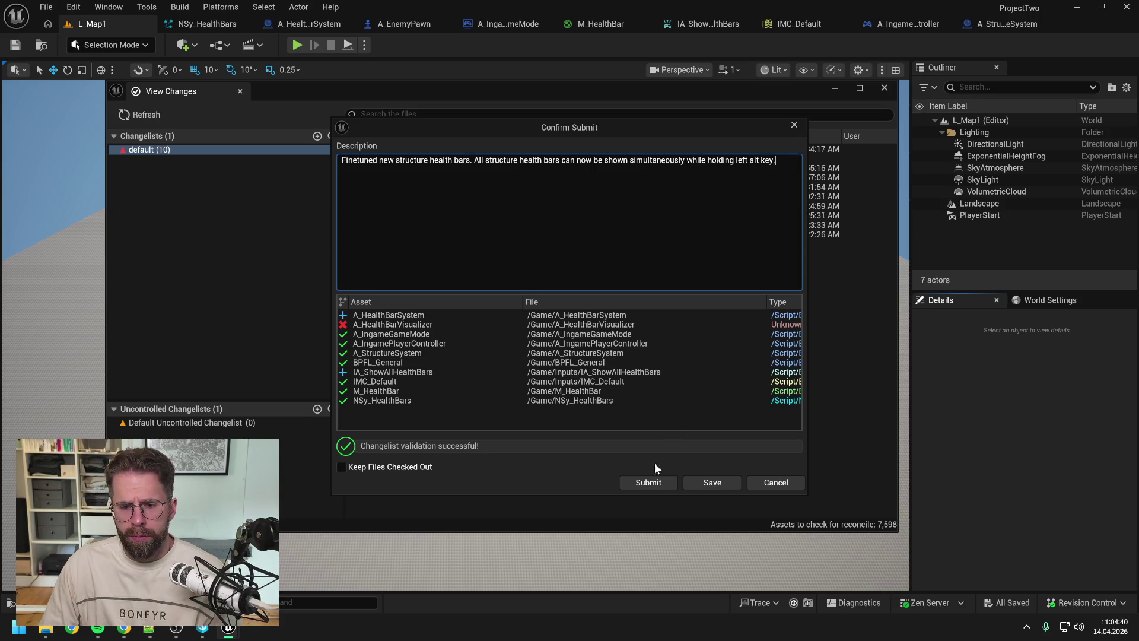
left_click(647, 483)
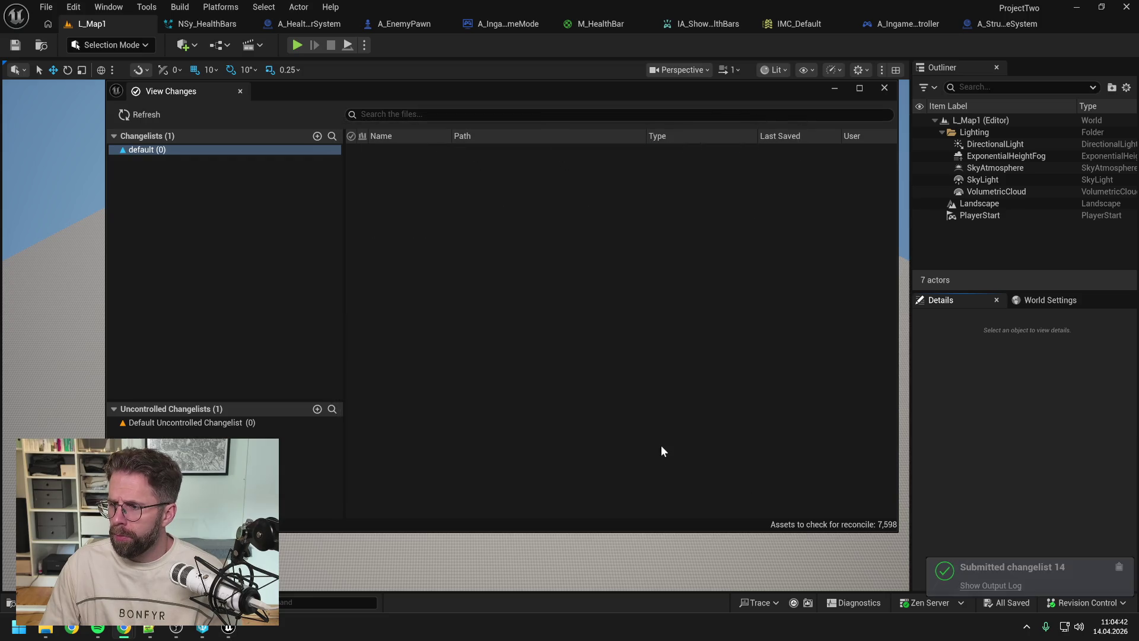
Step: Close the pending changes window, start play-testing and place two small towers
left_click(884, 88)
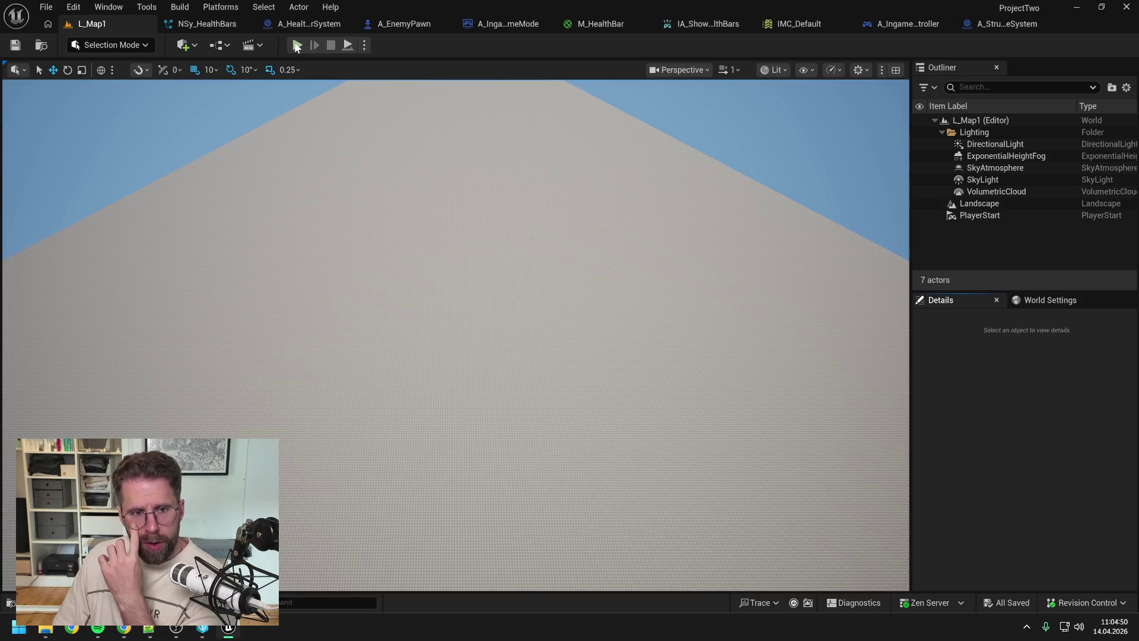
left_click(297, 46)
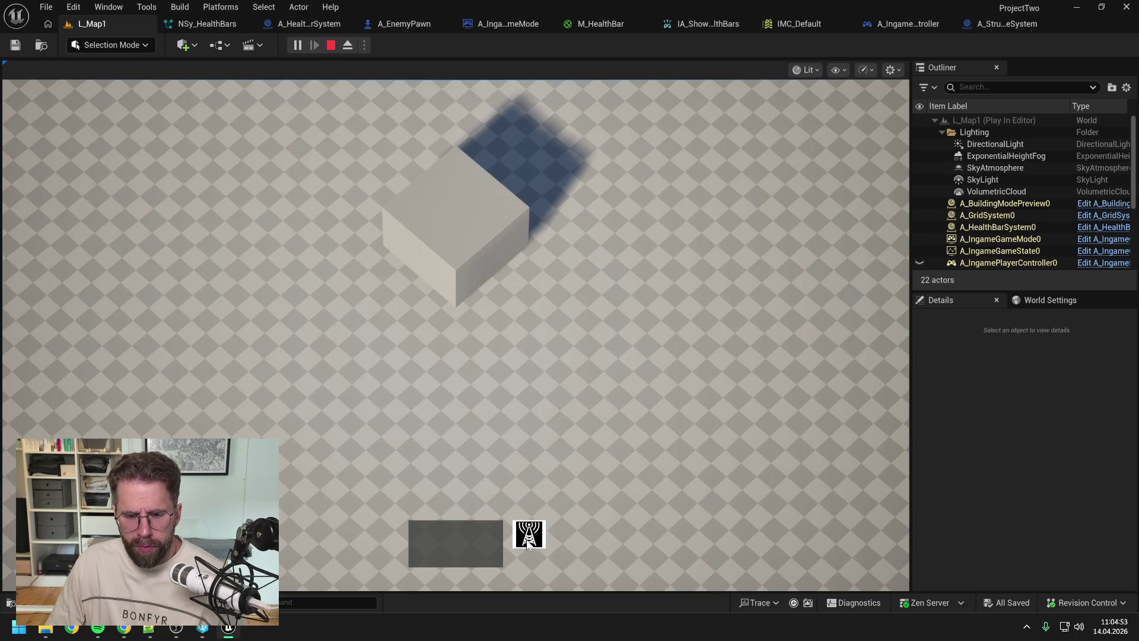
left_click(527, 543)
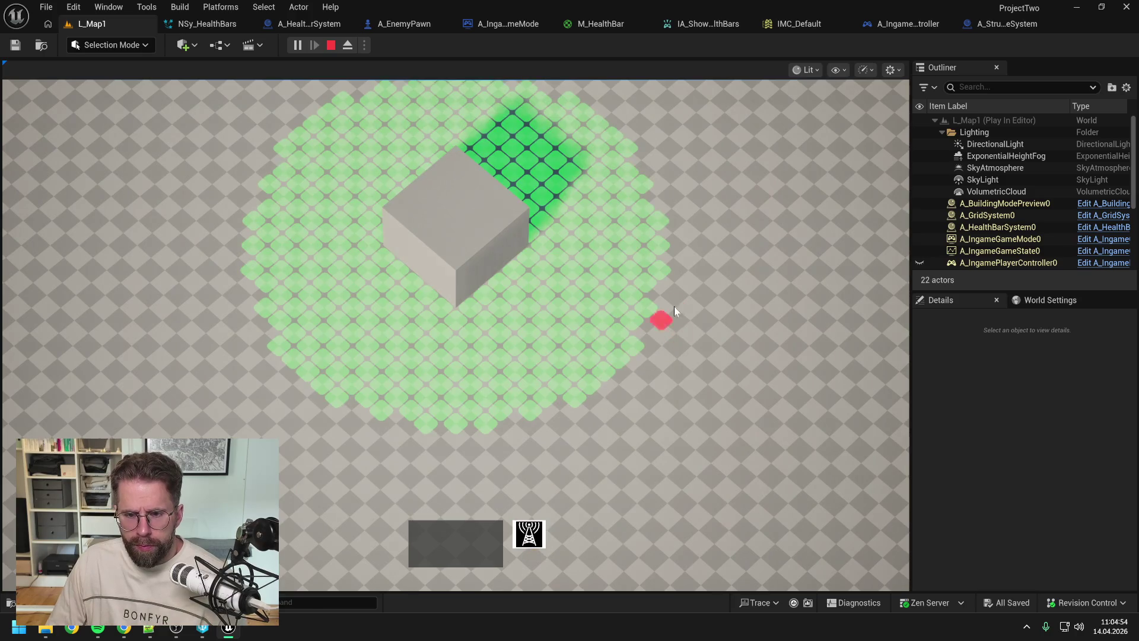
left_click(664, 273)
left_click(584, 376)
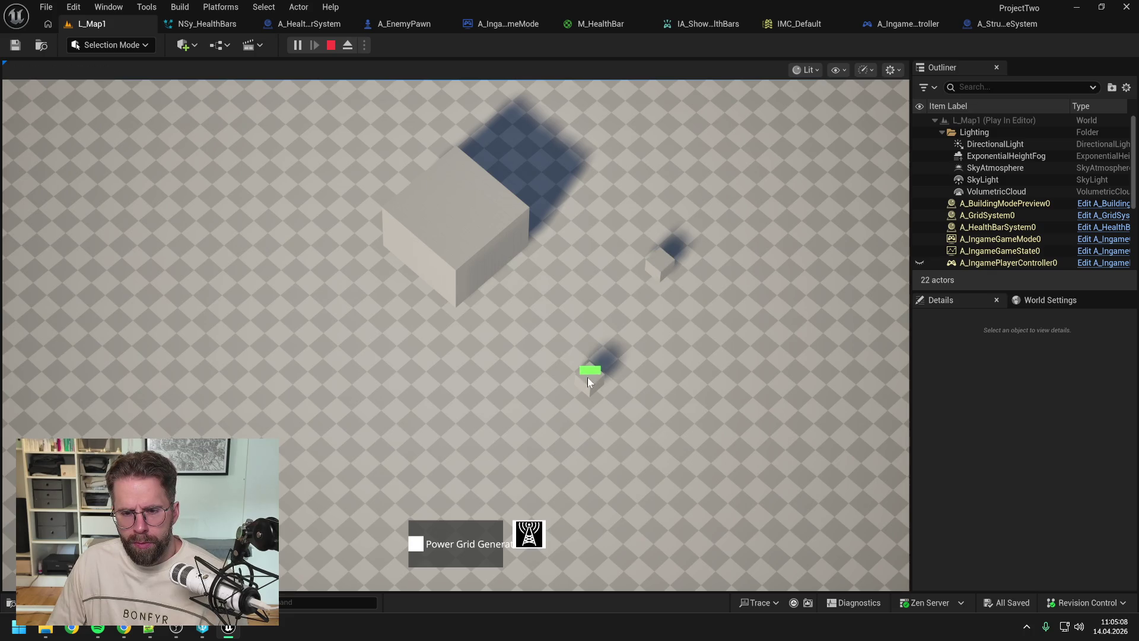
Step: Check structure health bars and scroll the selector between Main Hall and Power Grid Generator, then stop
mouse_move(464, 230)
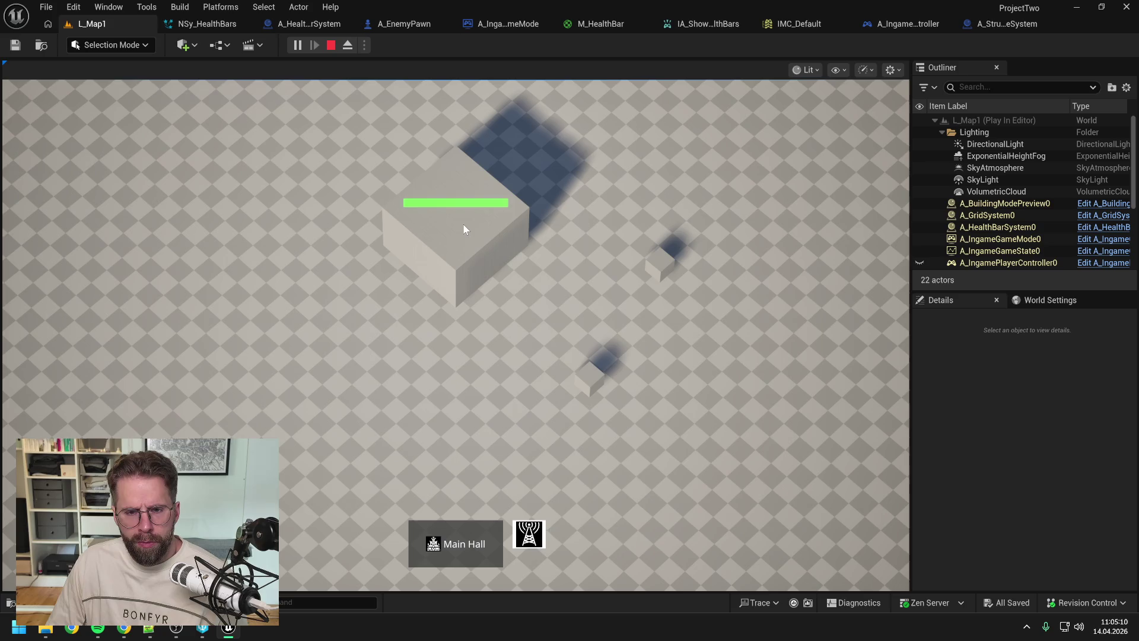
mouse_move(586, 377)
scroll(586, 377, "down", 1)
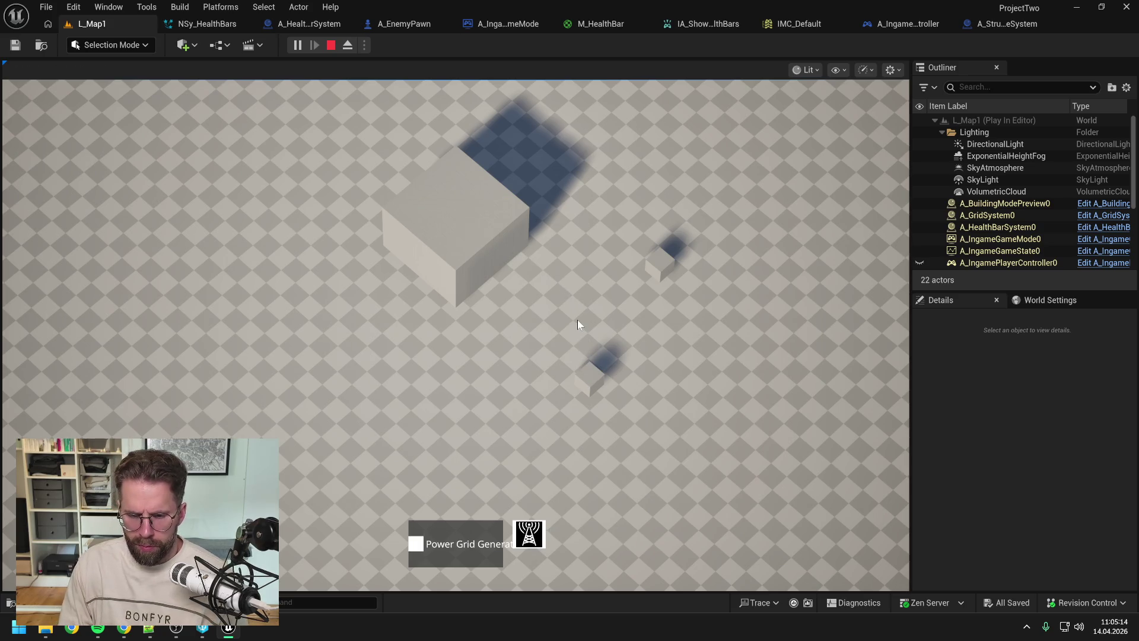
key("Escape")
key("ctrl+space")
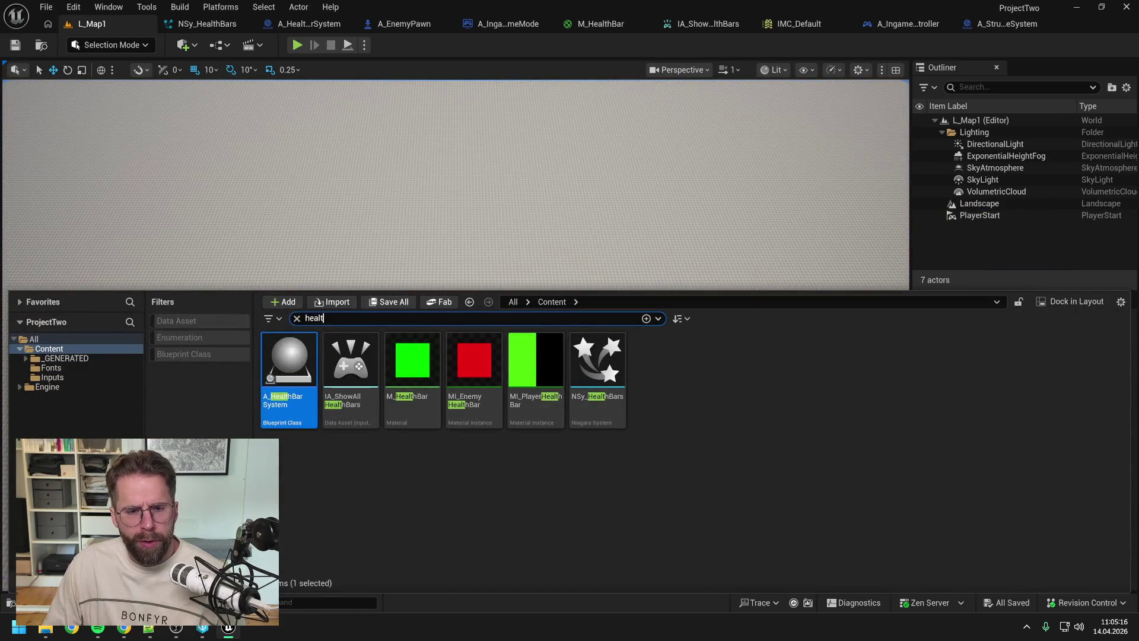
Step: Set PowerGridGeneratorStructure's Image to T_PowerGridGenerator, then save and check out the asset
type("power grid")
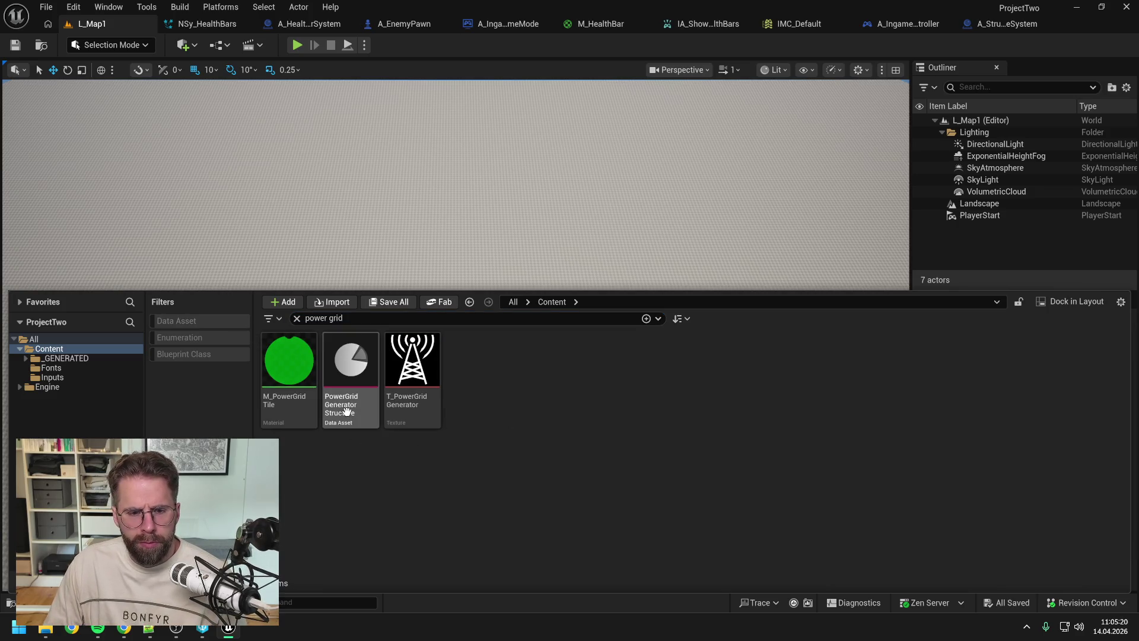
left_click(346, 409)
double_click(346, 409)
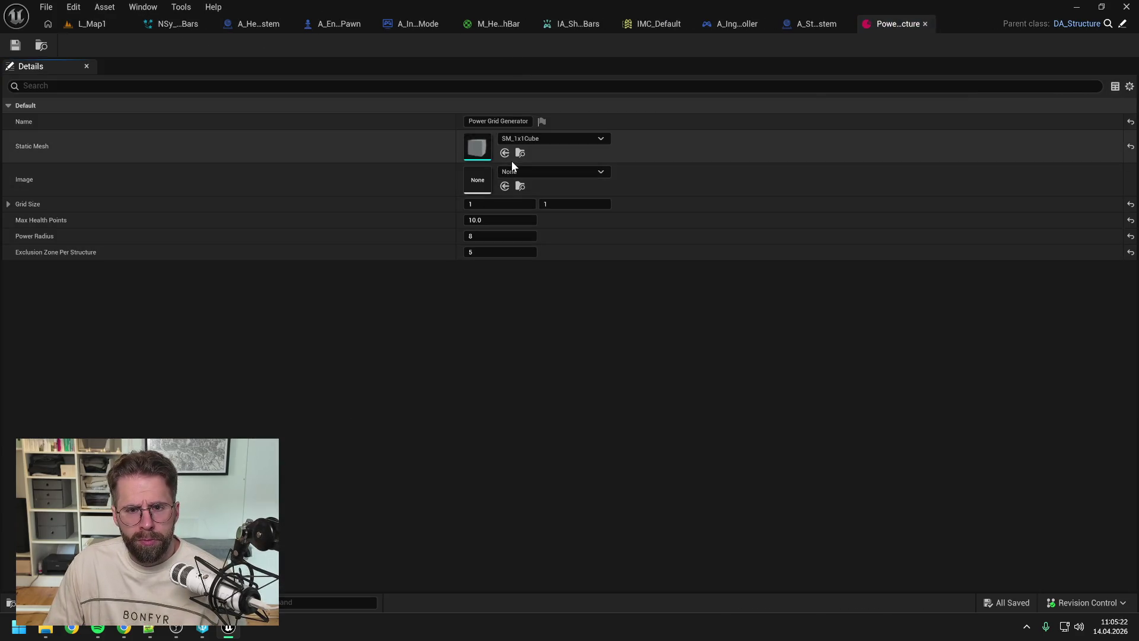
left_click(521, 174)
type("power")
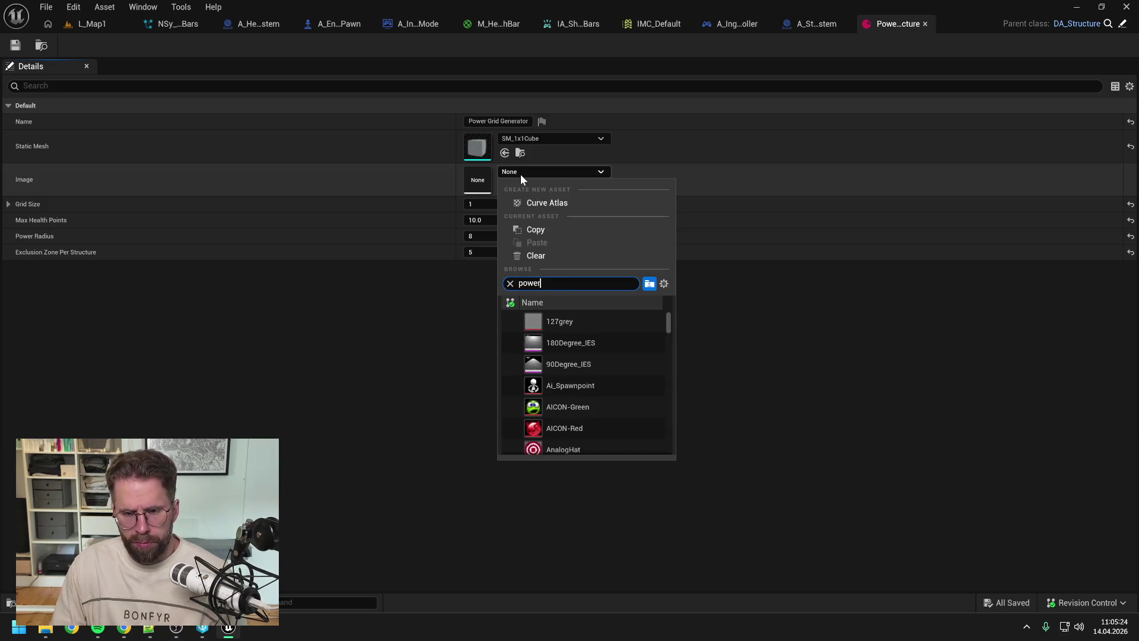
left_click(586, 321)
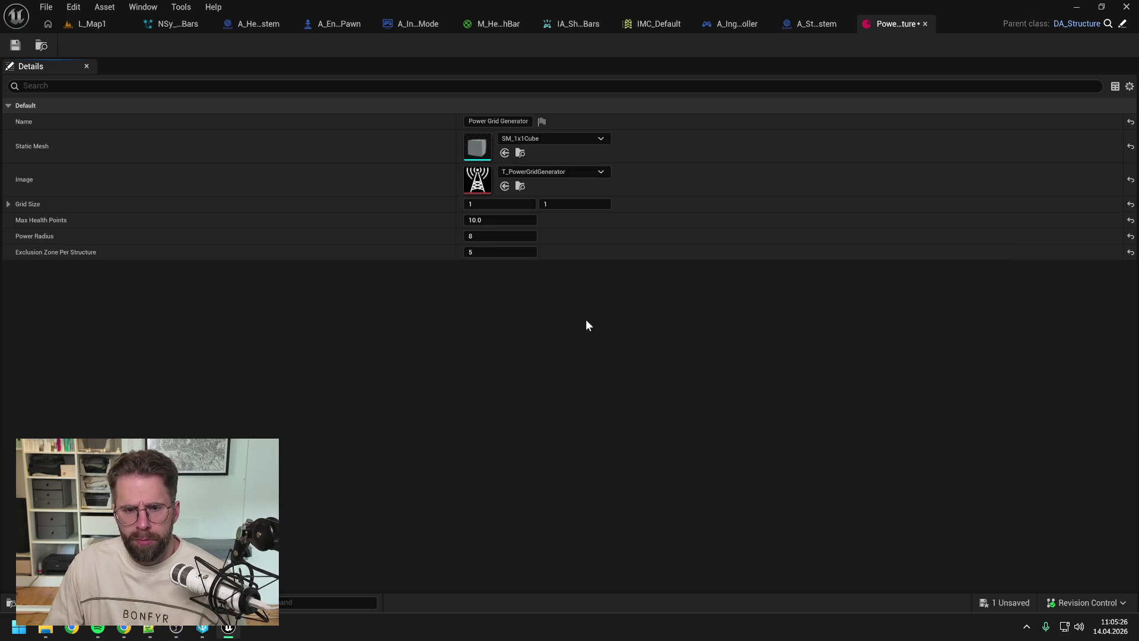
left_click(14, 46)
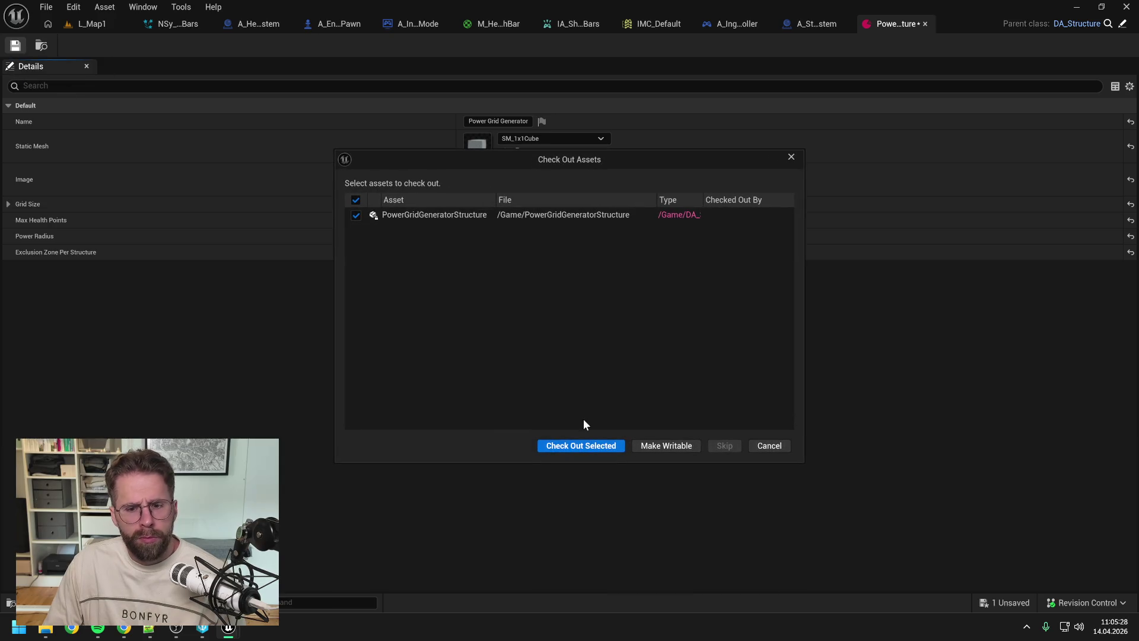
left_click(584, 446)
Step: Play-test L_Map1 by placing a power grid generator on the grid, then stop
left_click(91, 26)
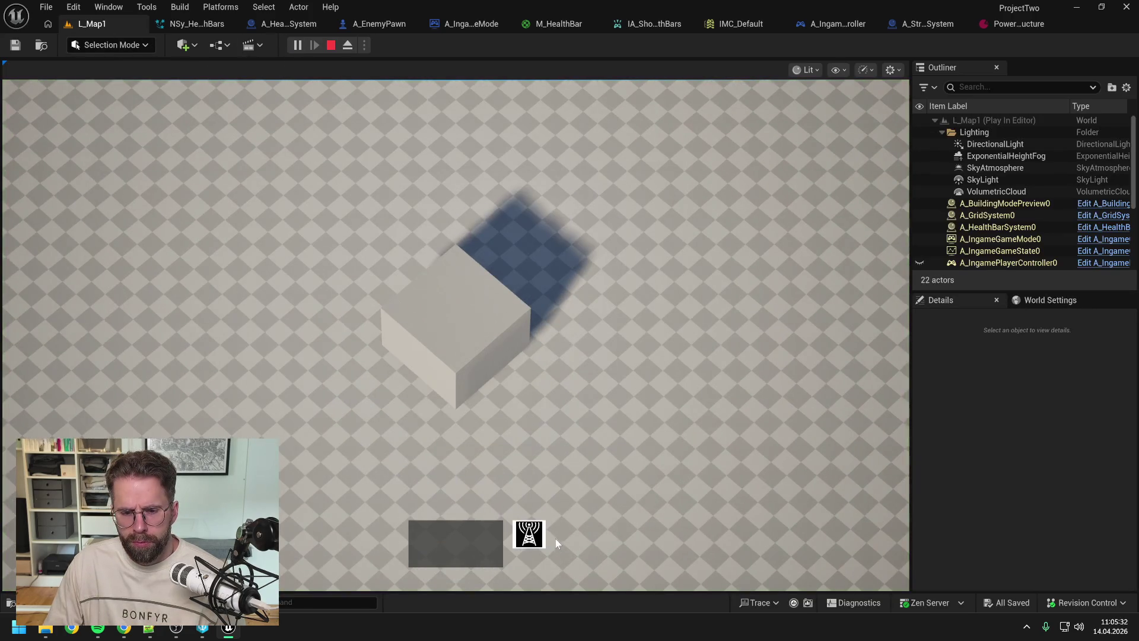
left_click(530, 534)
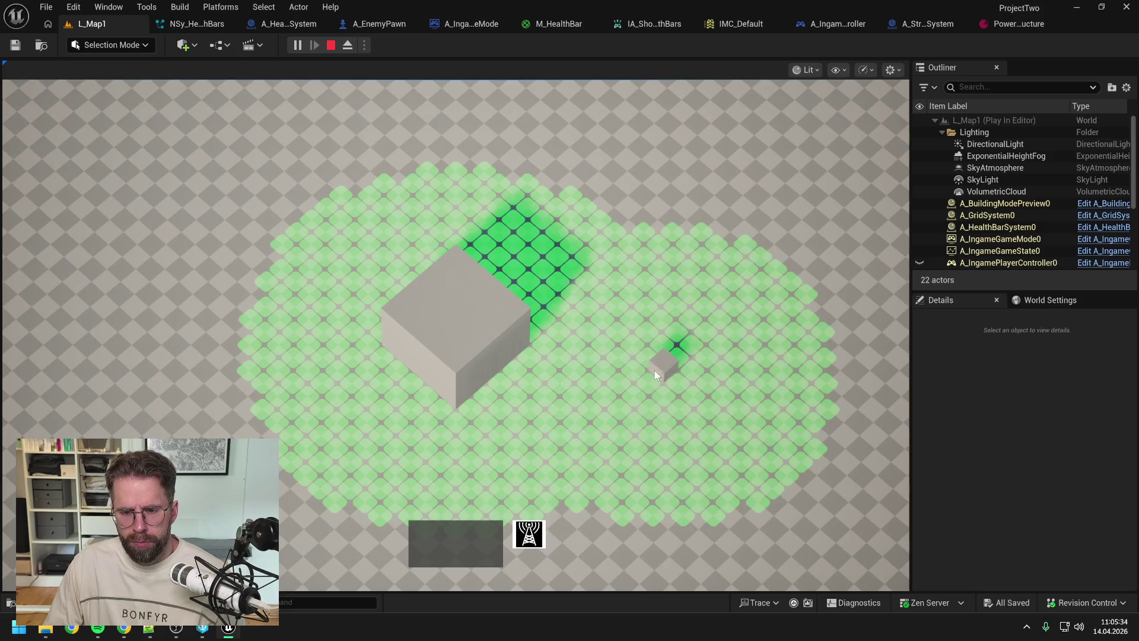
left_click(655, 368)
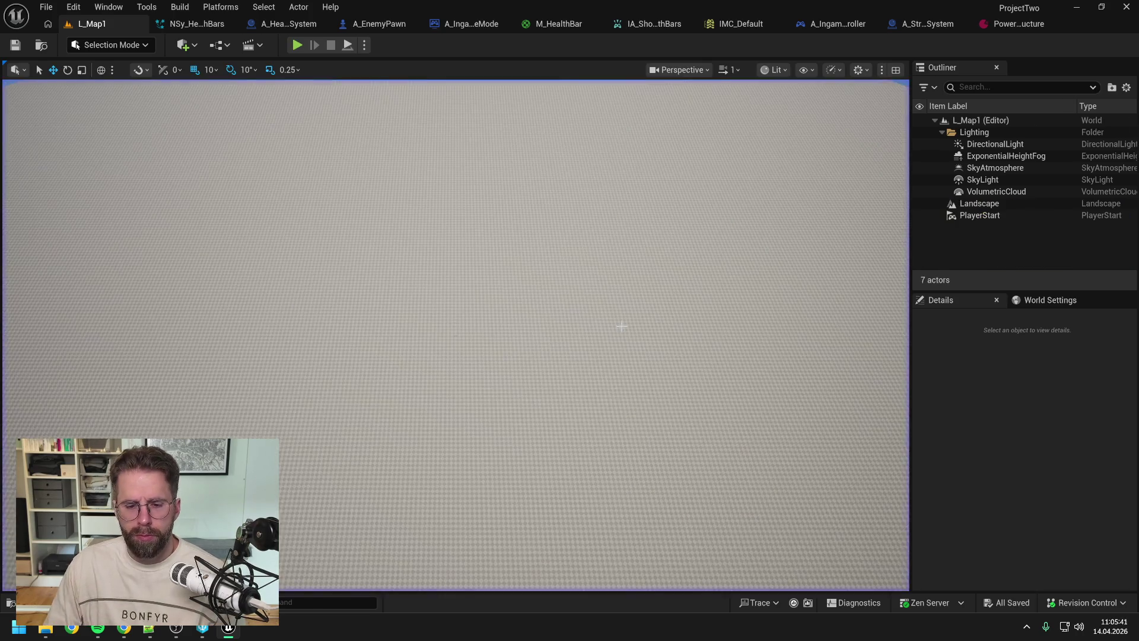
key("Escape")
left_click(323, 319)
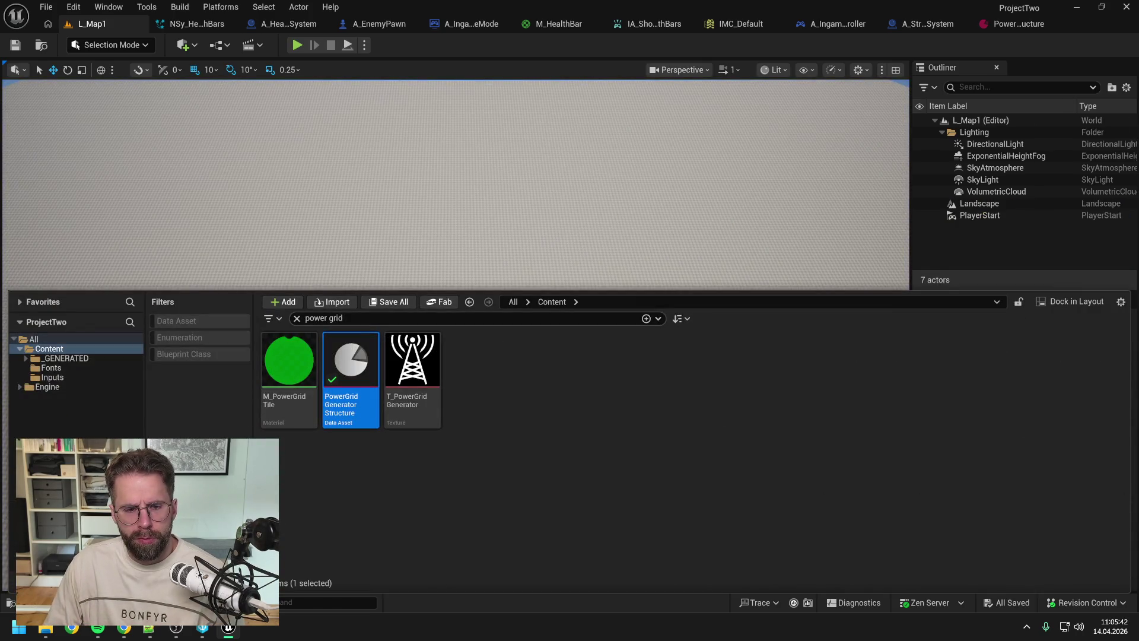
Step: Find 'selec' in the Content Browser and open the WBP_StructureSelection widget blueprint
type("selec")
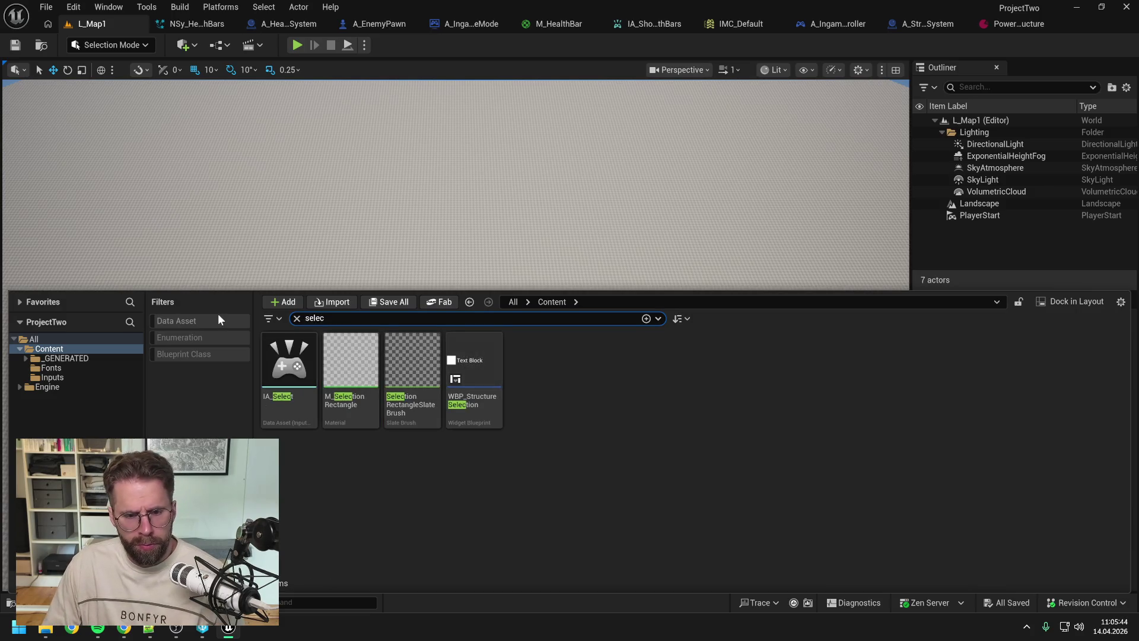
left_click(467, 504)
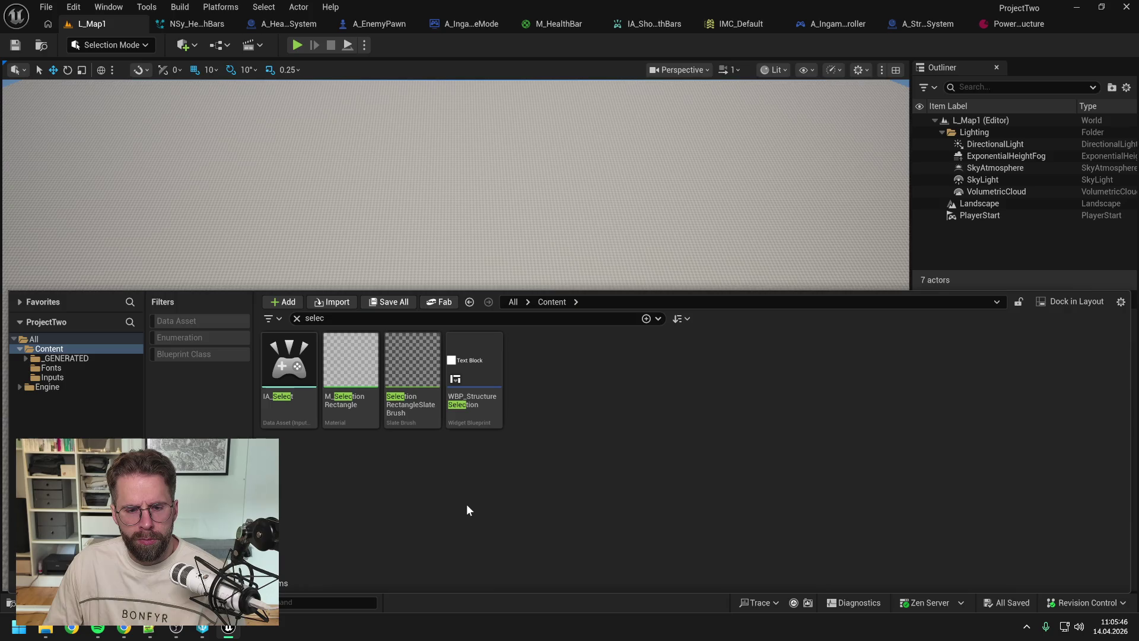
double_click(475, 365)
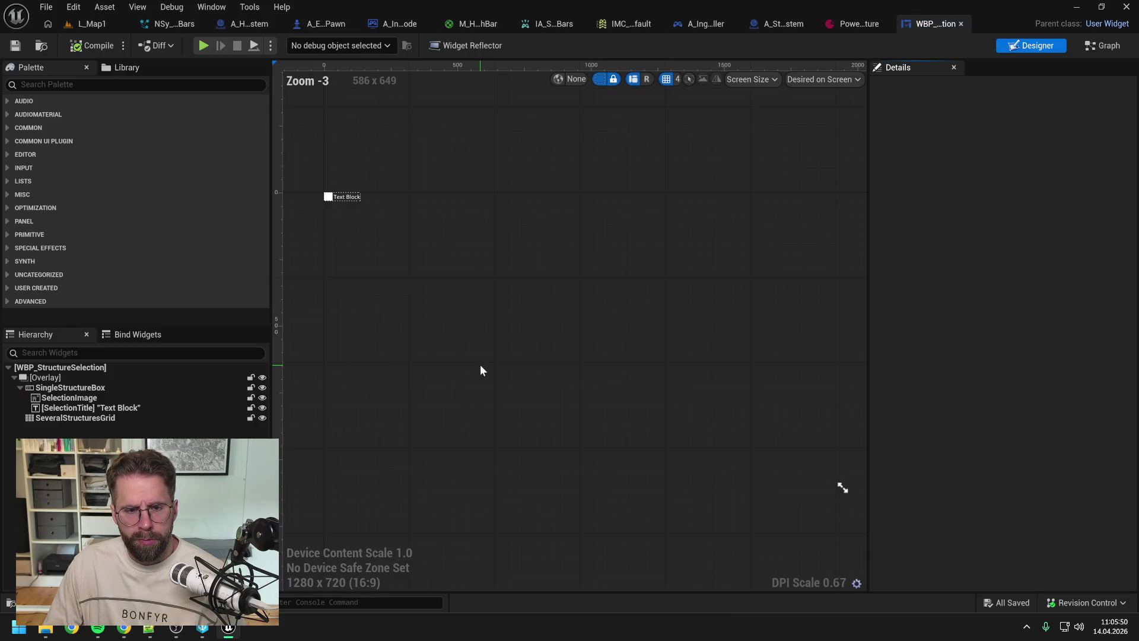
Step: Inspect SelectionTitle's advanced Wrapping Policy options, keeping it at Default Wrapping
left_click(132, 409)
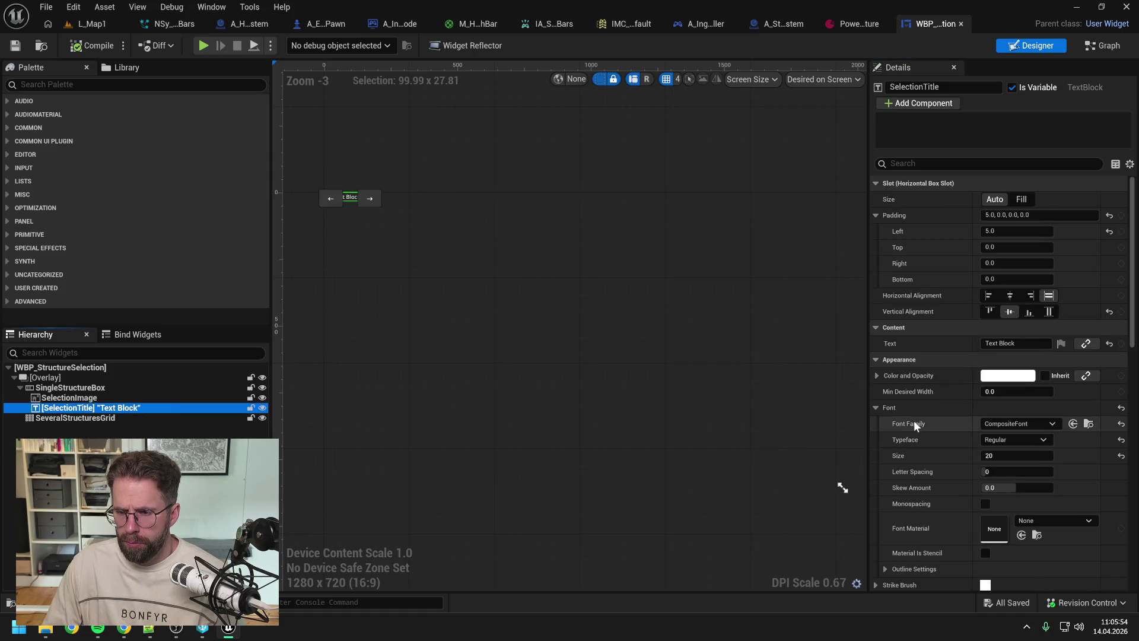
scroll(958, 402, "down", 5)
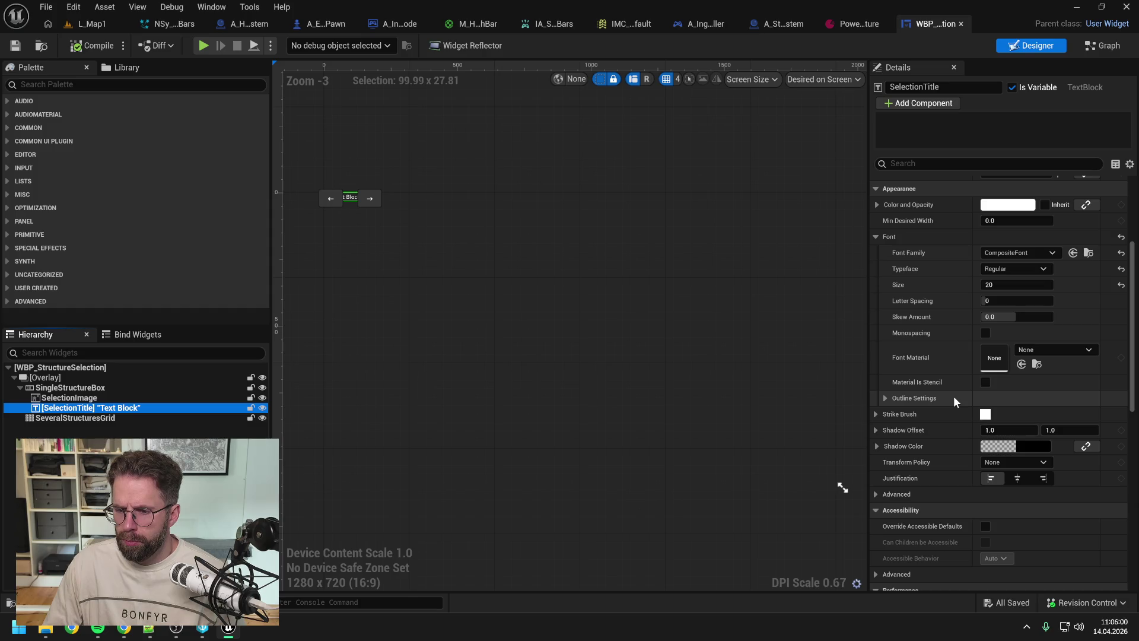
scroll(953, 397, "down", 5)
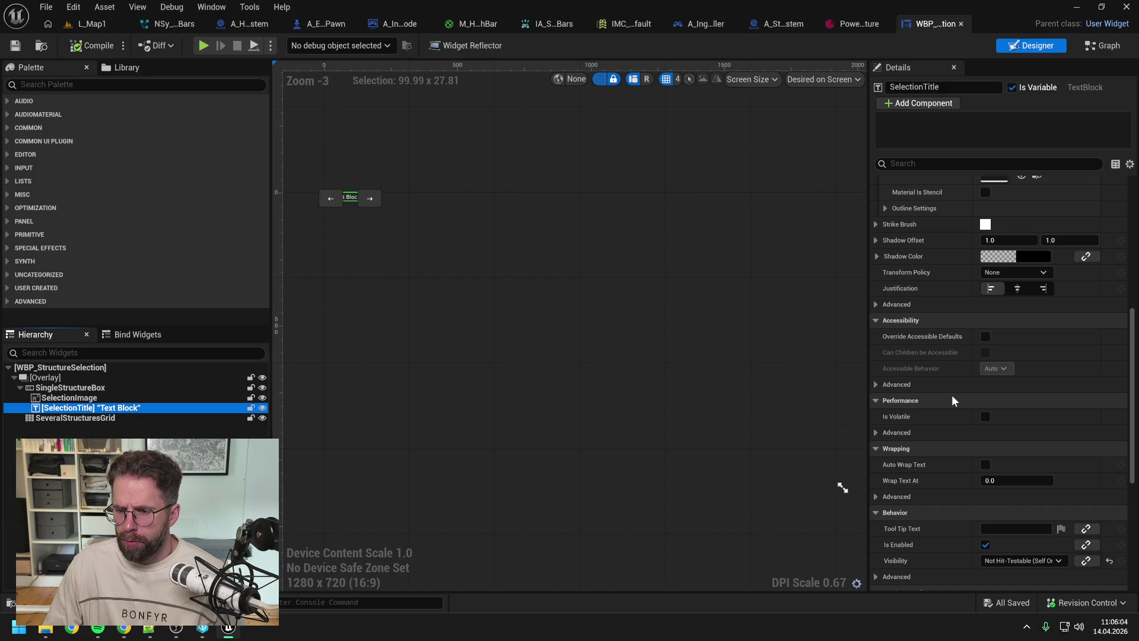
scroll(951, 394, "down", 1)
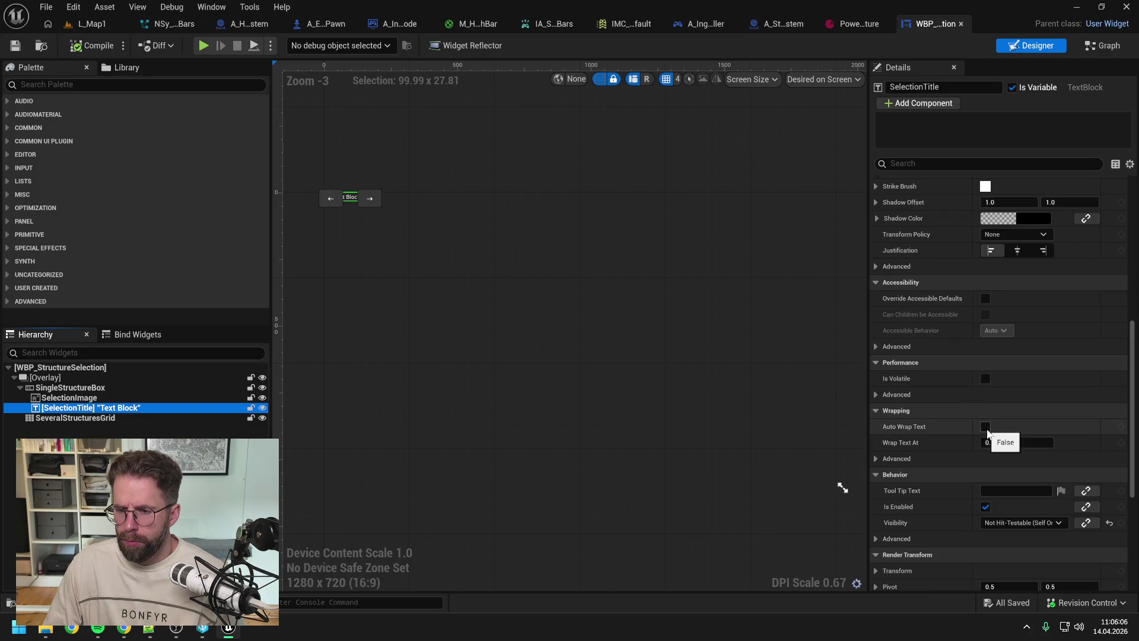
left_click(883, 460)
left_click(1009, 475)
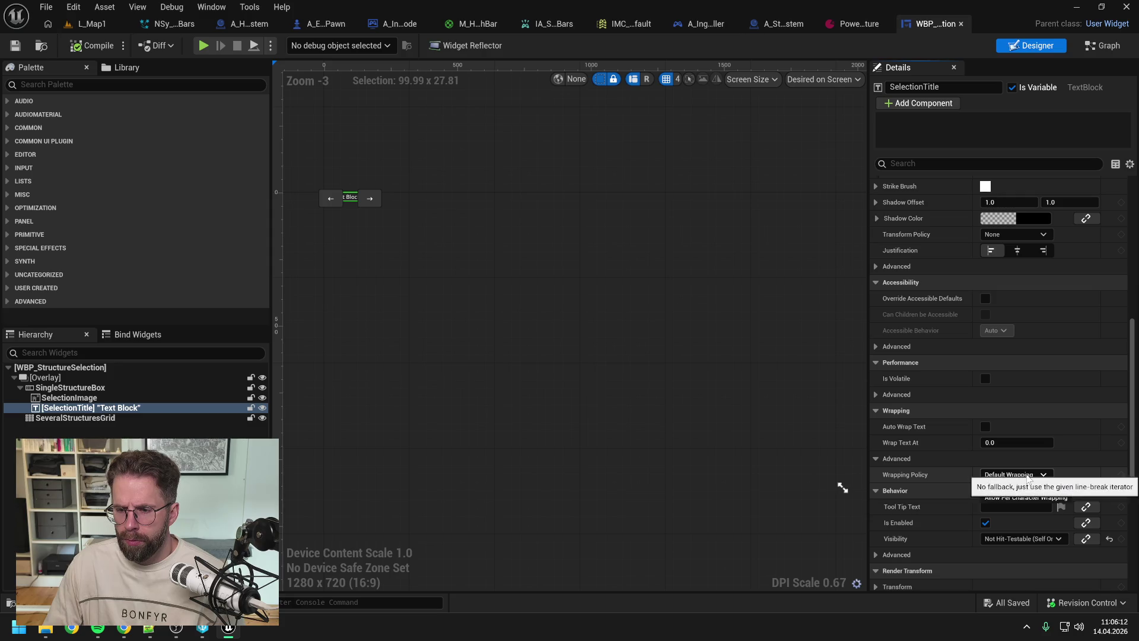
left_click(1029, 479)
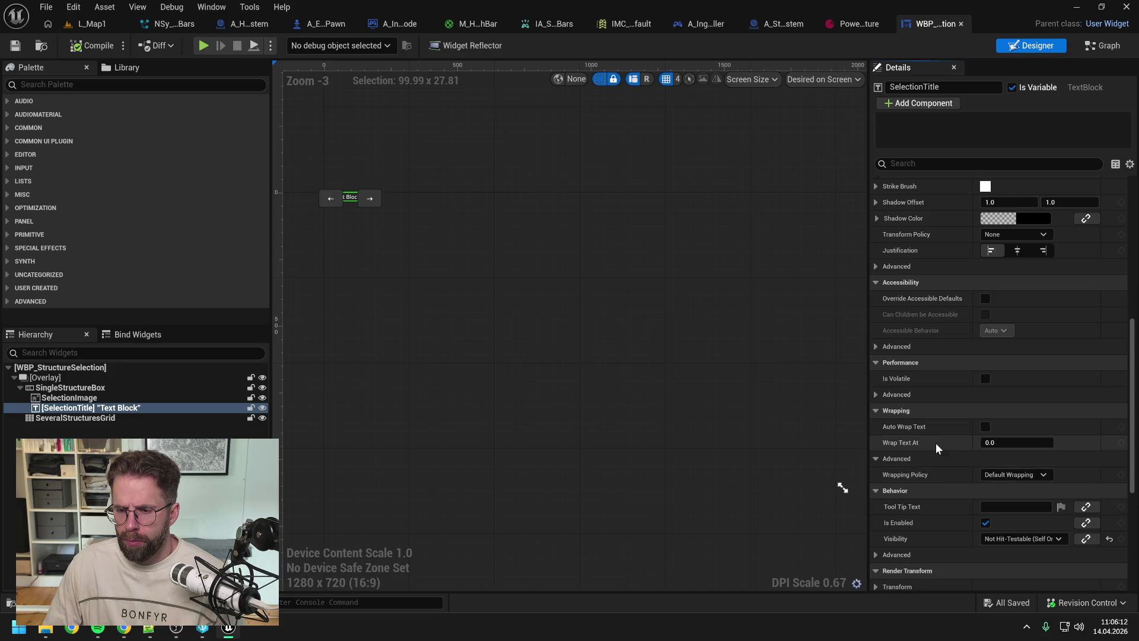
left_click(789, 376)
key("ctrl+space")
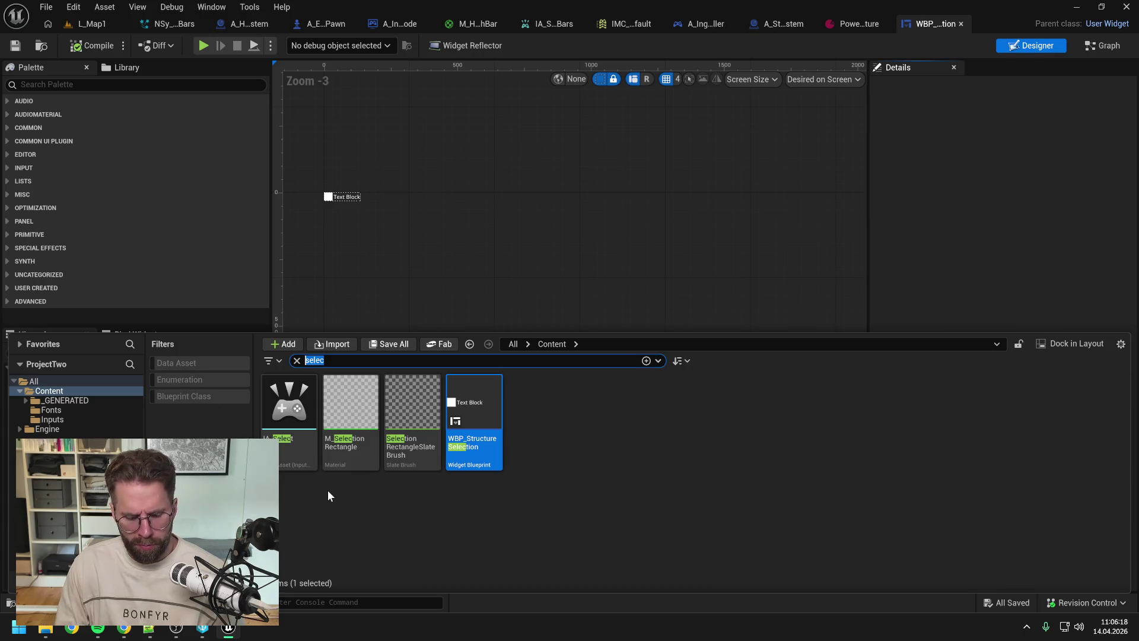
Step: Open WBP_Hud and select the Size Box that holds the structure selector
type("hud")
double_click(285, 415)
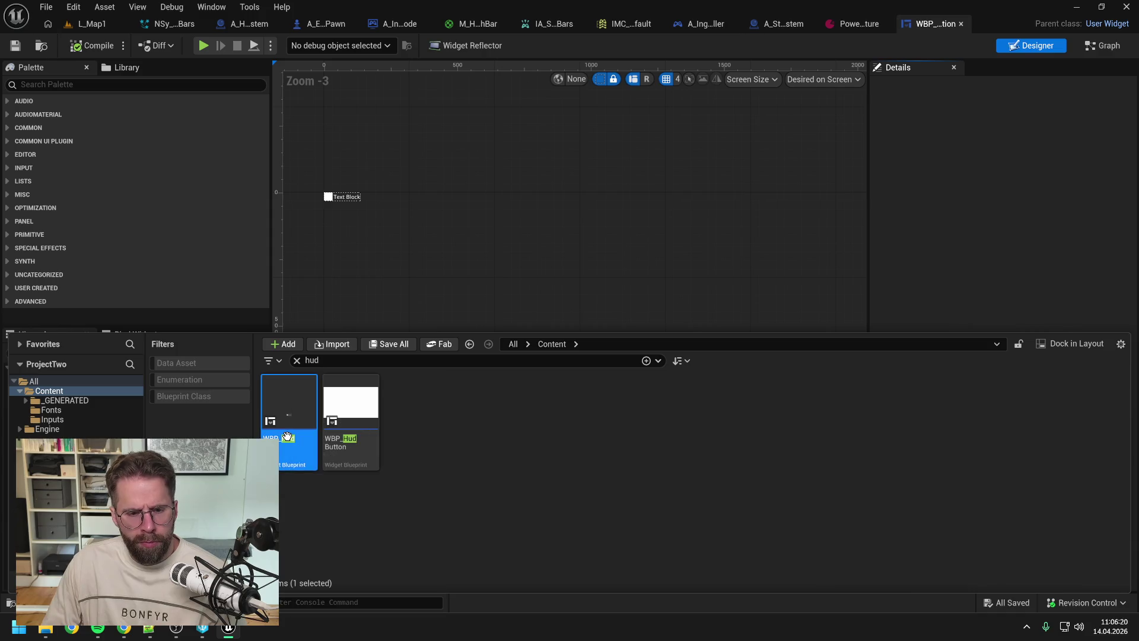
scroll(576, 448, "up", 2)
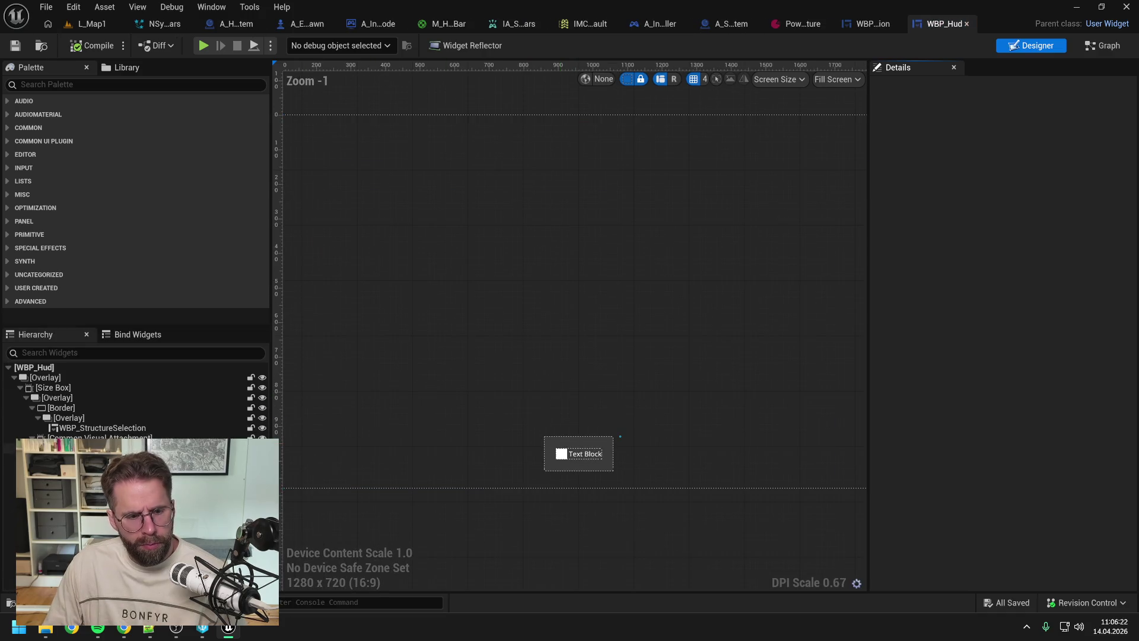
left_click(95, 430)
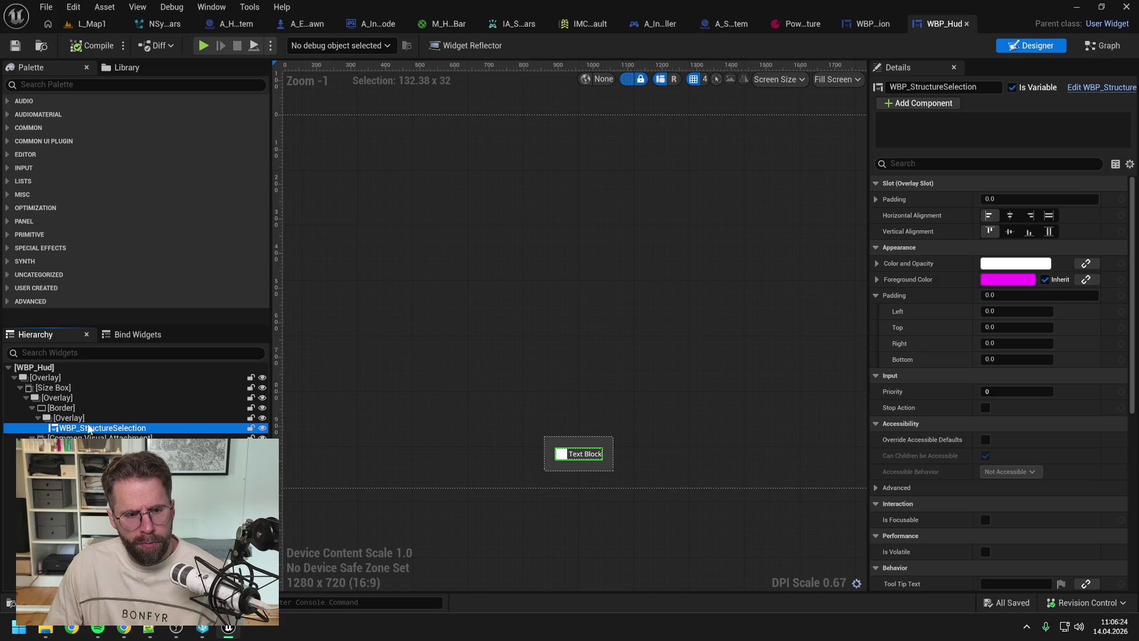
left_click(79, 419)
left_click(67, 407)
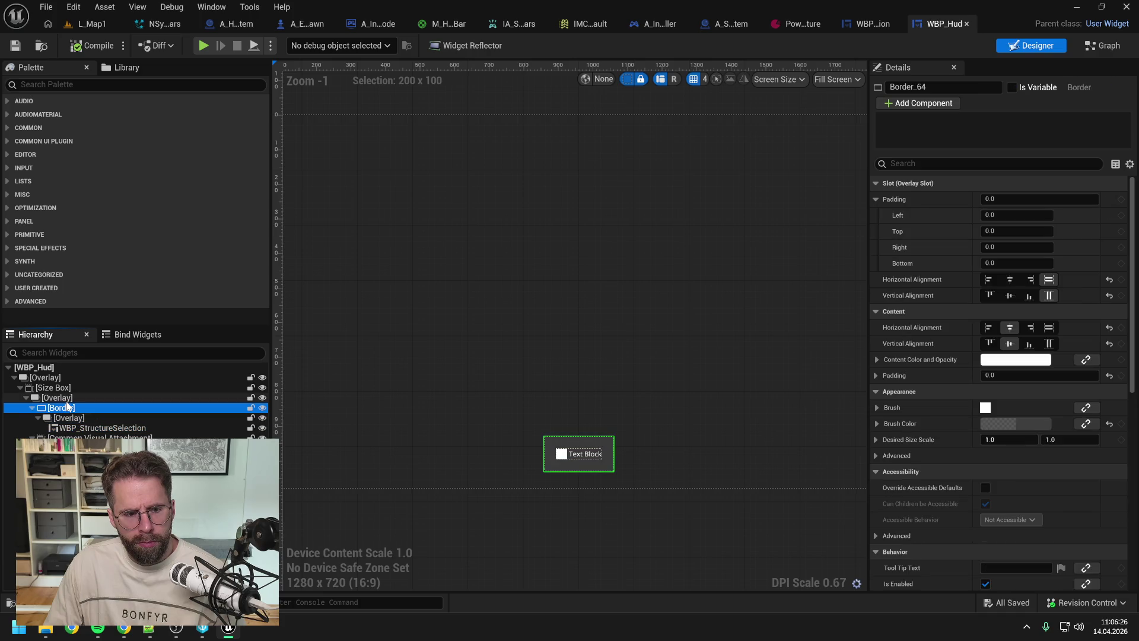
left_click(60, 398)
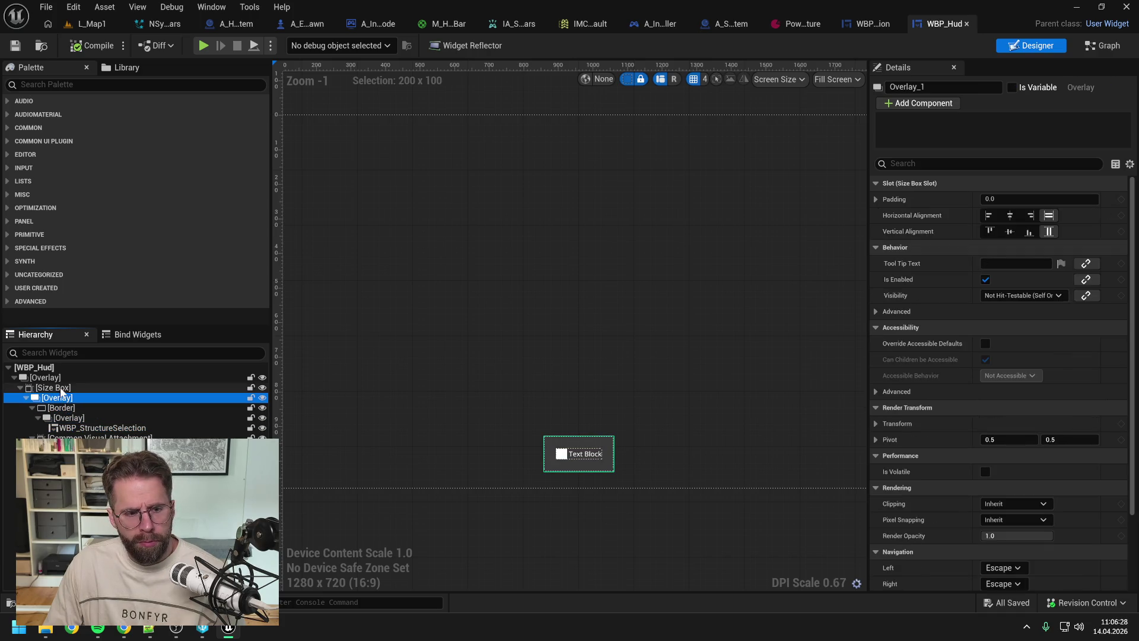
left_click(59, 387)
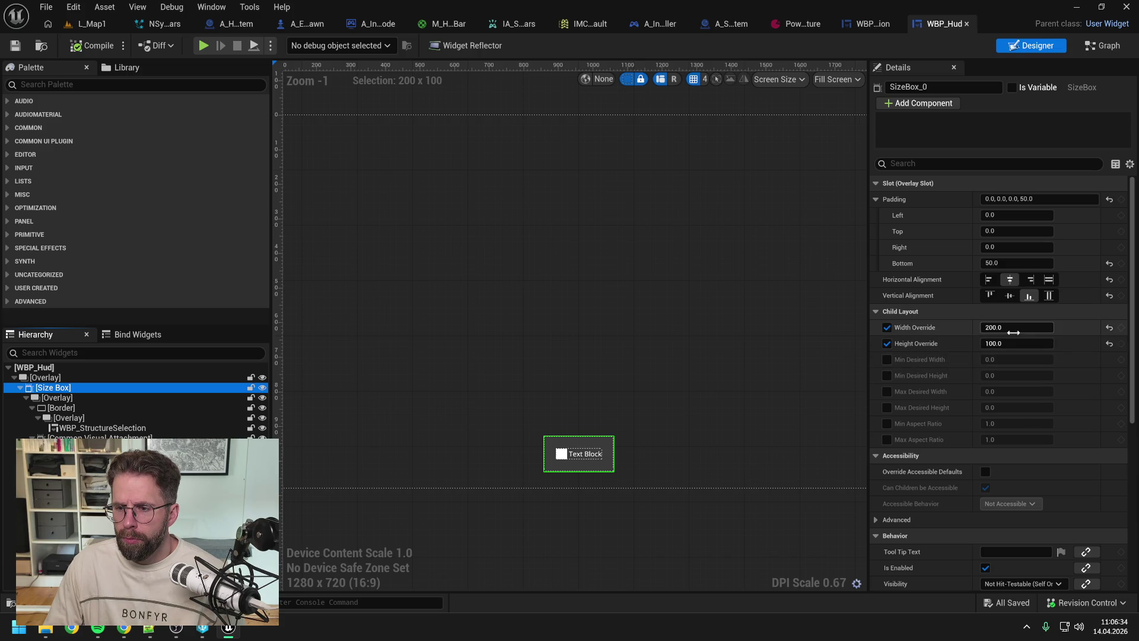
Step: Set the Size Box Width Override to 300, then compile, check out and save WBP_Hud
left_click(1014, 332)
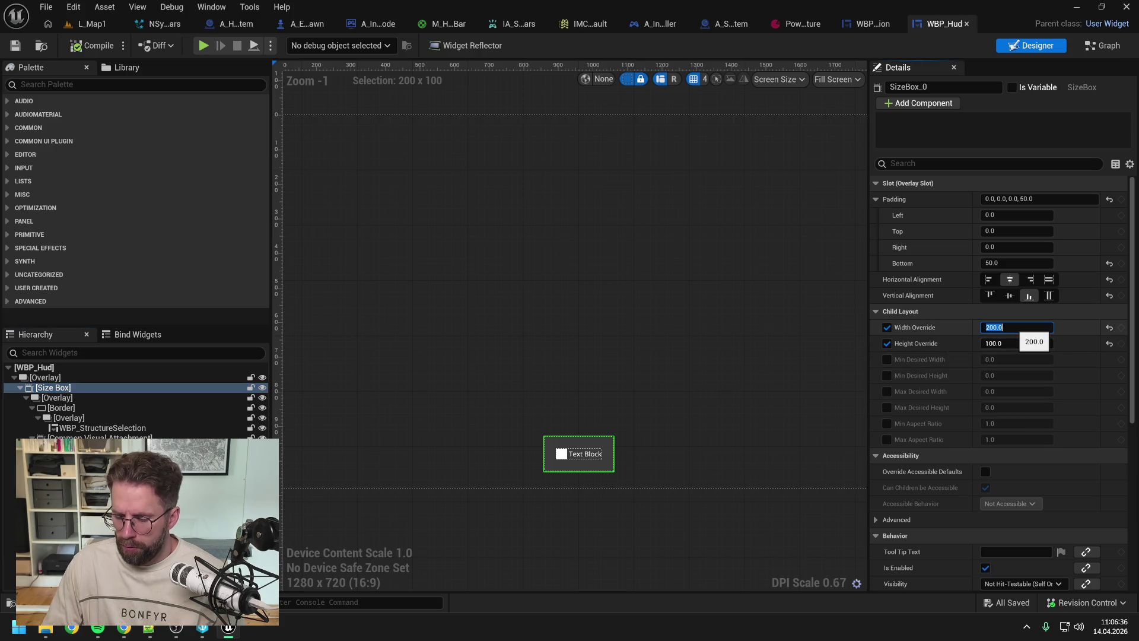
type("300")
key("Return")
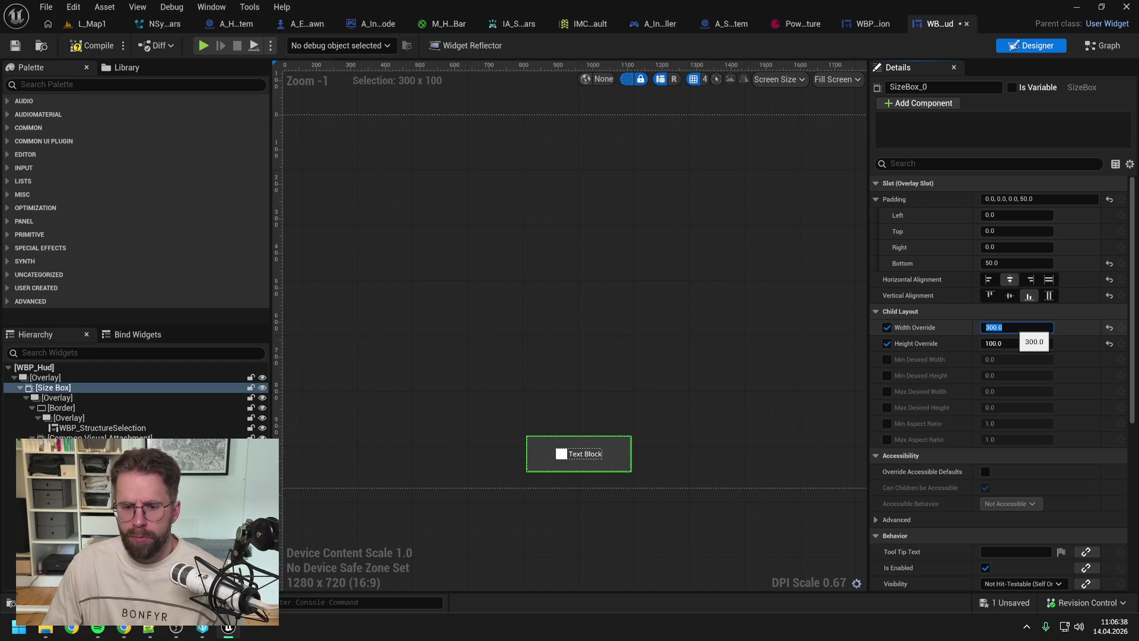
left_click(90, 48)
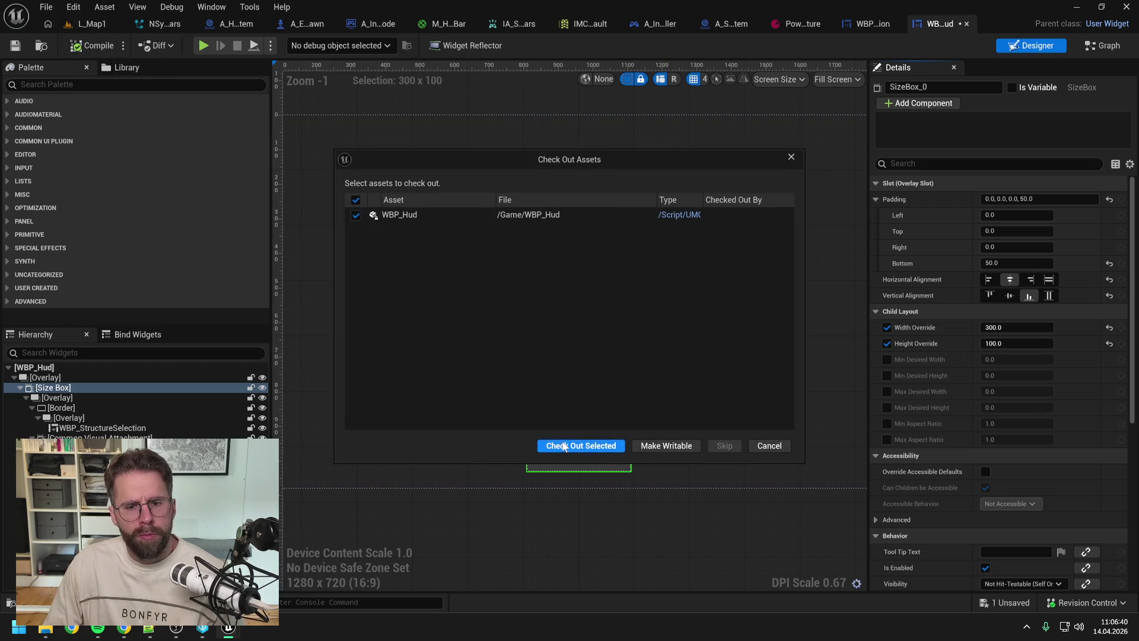
left_click(564, 447)
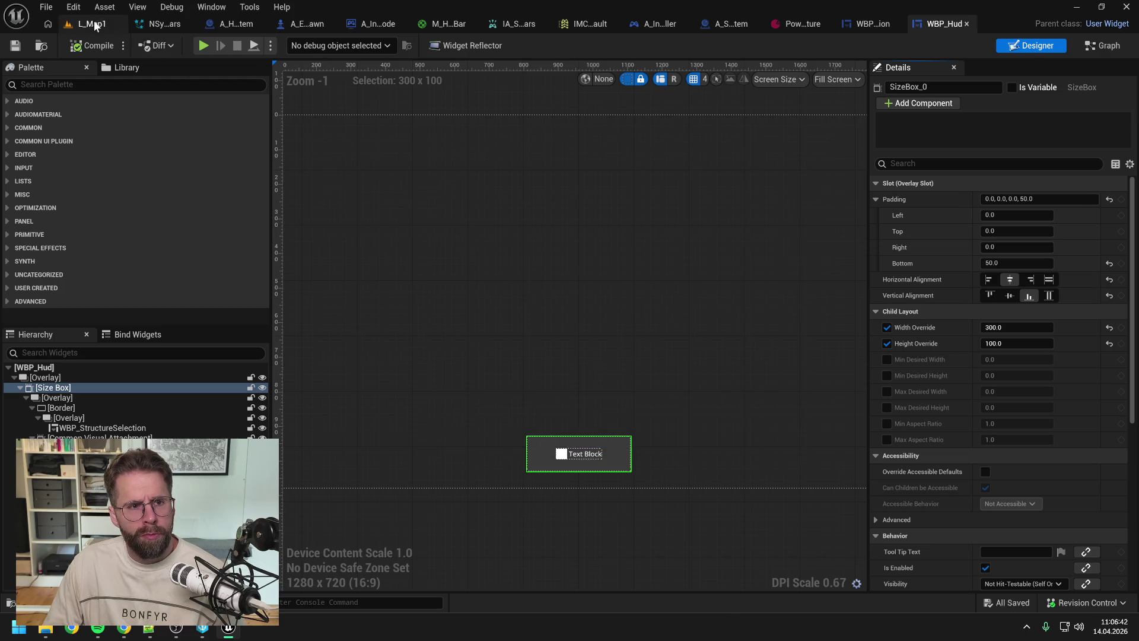
left_click(93, 21)
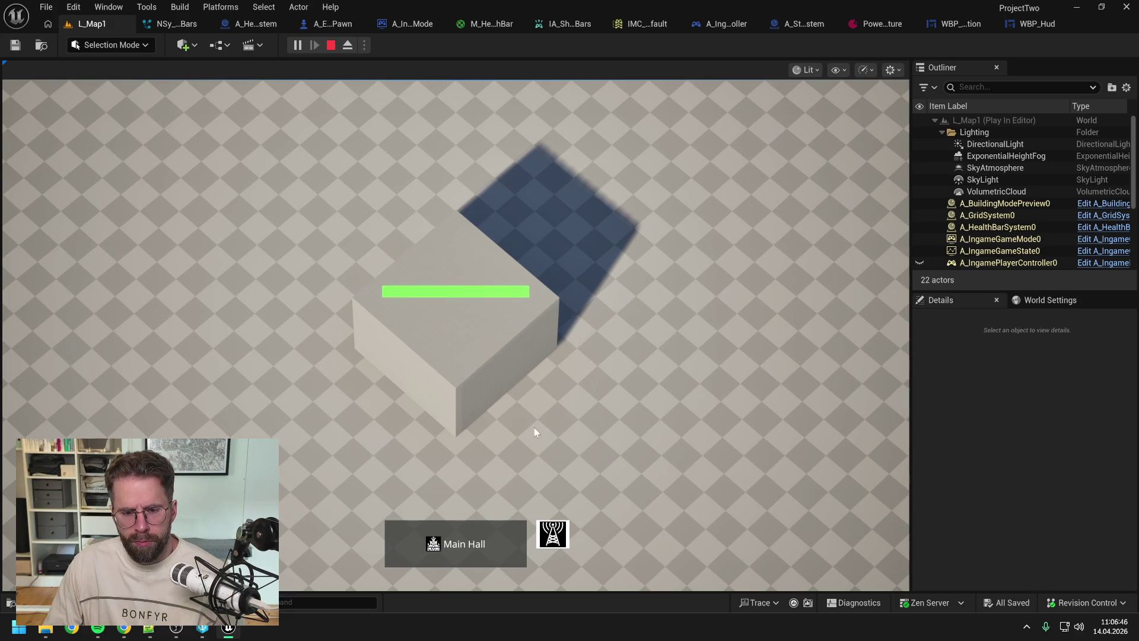
Step: Place a small building on the grid, cycle the structure selector, and select the generator
key("b")
left_click(739, 350)
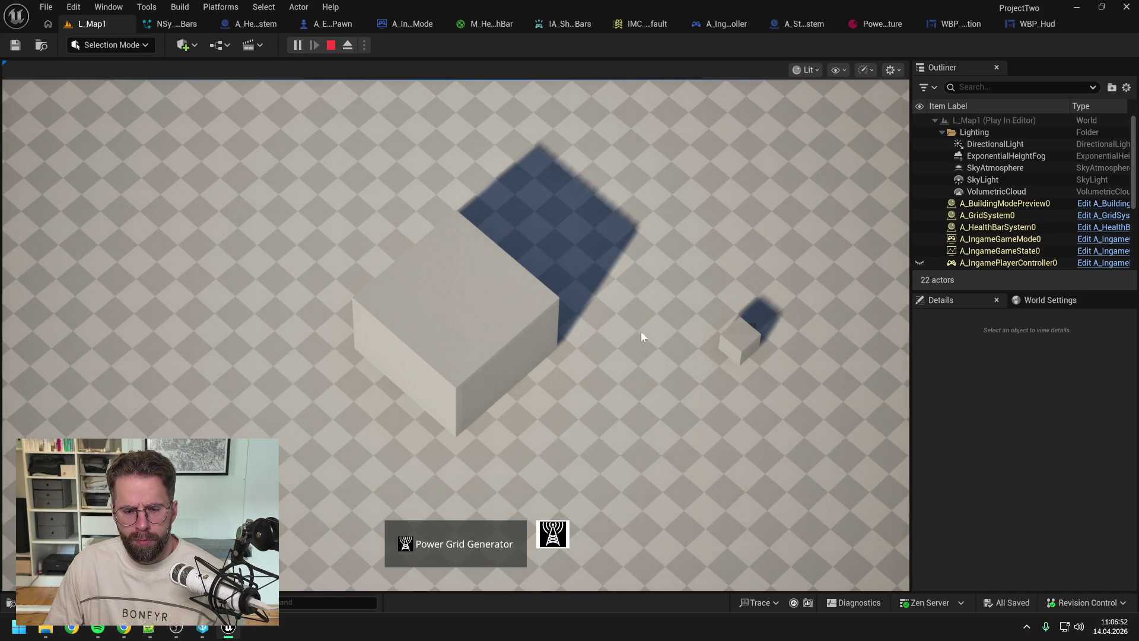
left_click(473, 335)
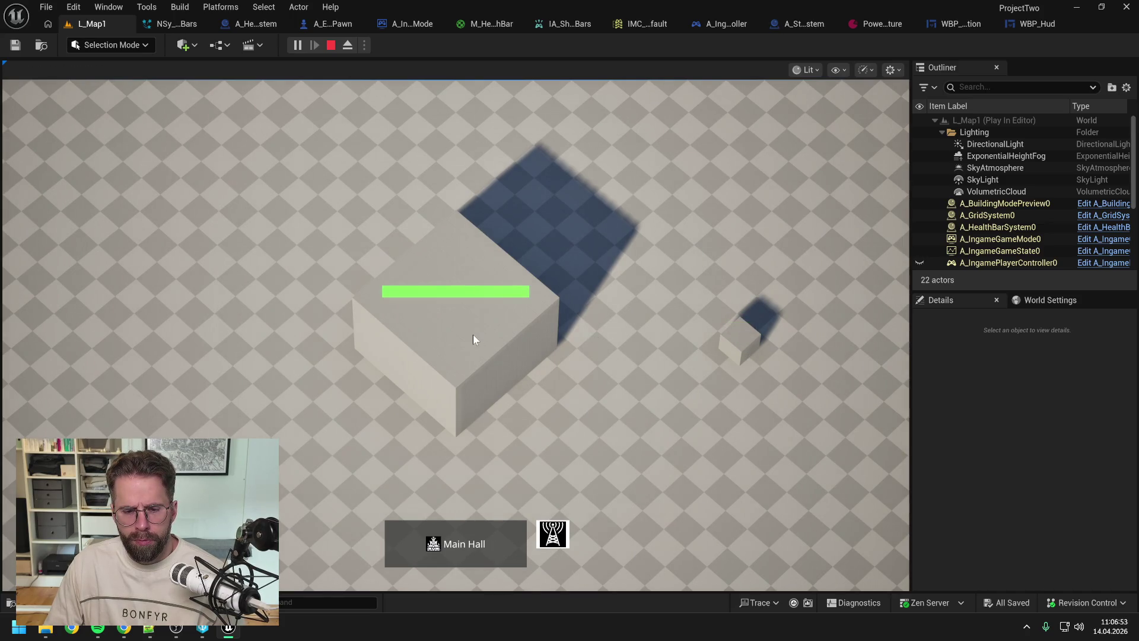
left_click(736, 340)
Step: Compare the Main Hall and generator health bars, then place a Power Grid Generator on a free tile
scroll(663, 259, "down", 3)
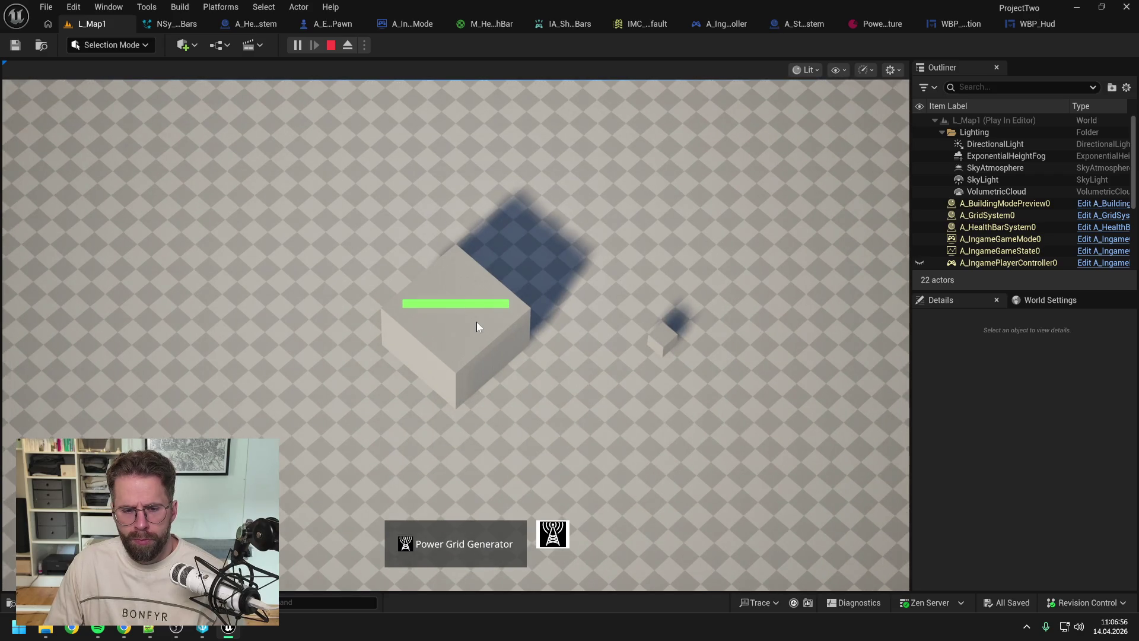
left_click(478, 325)
left_click(667, 340)
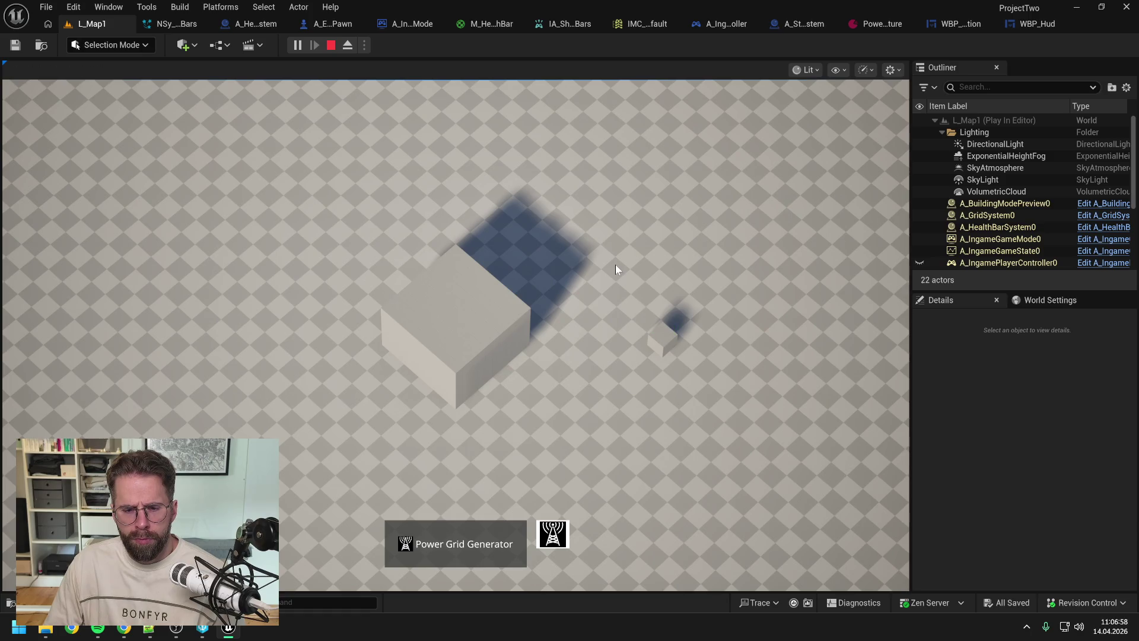
scroll(614, 264, "down", 1)
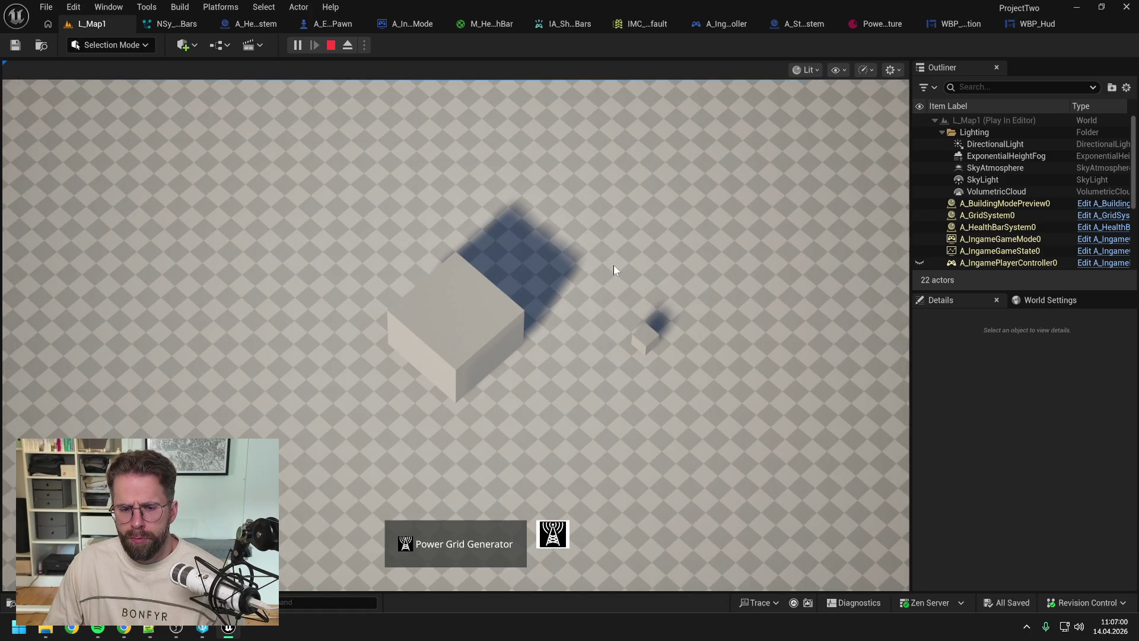
left_click(462, 338)
key("b")
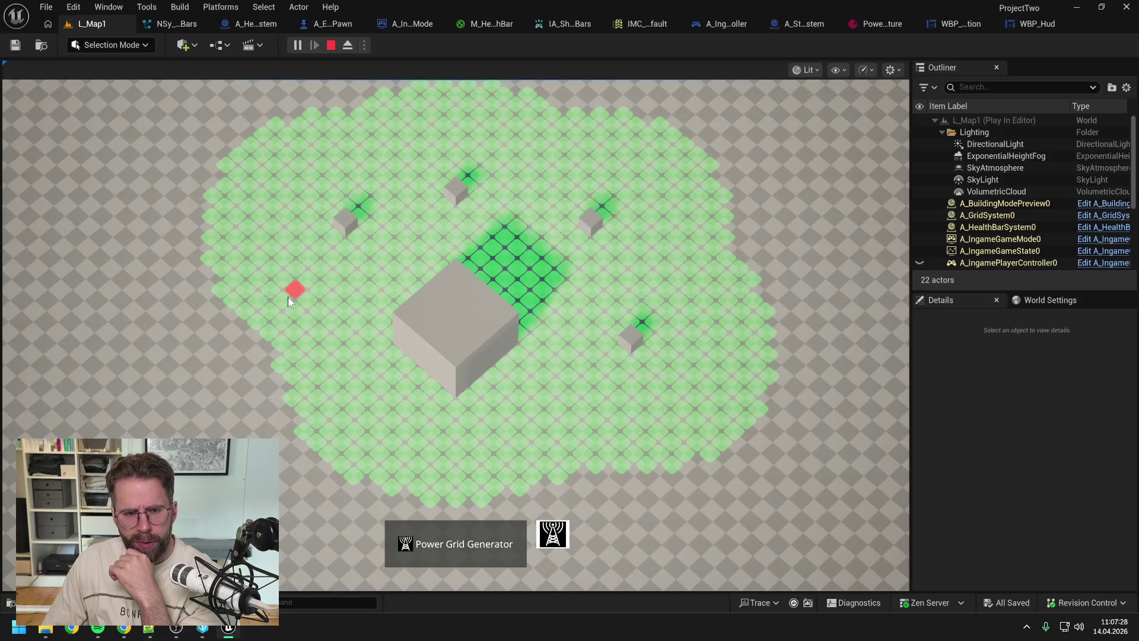
left_click(287, 297)
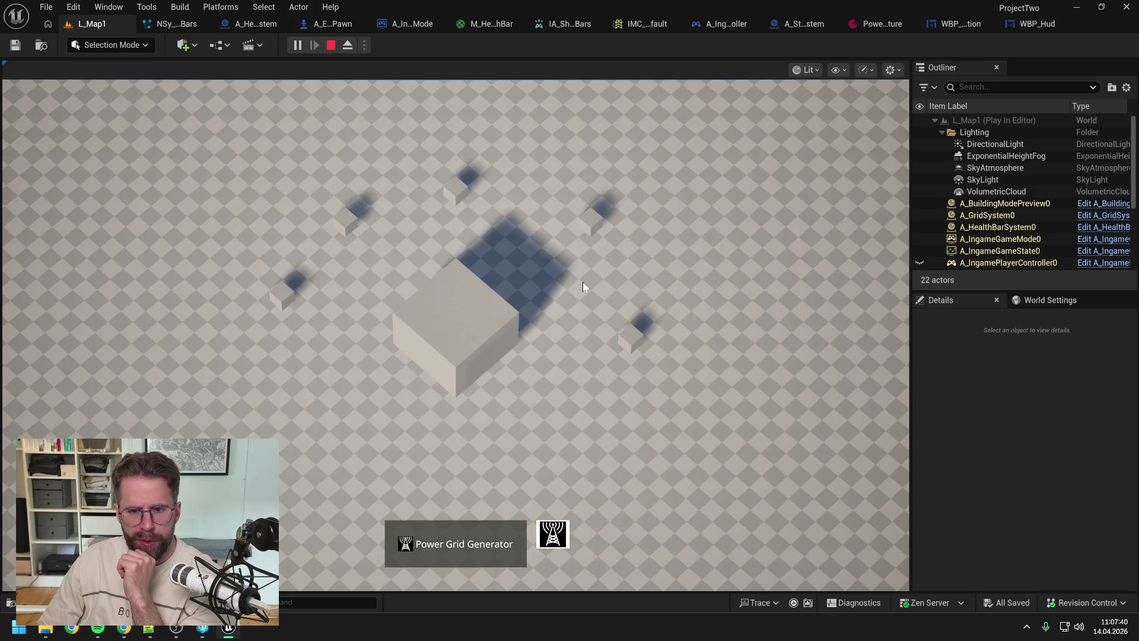
mouse_move(479, 350)
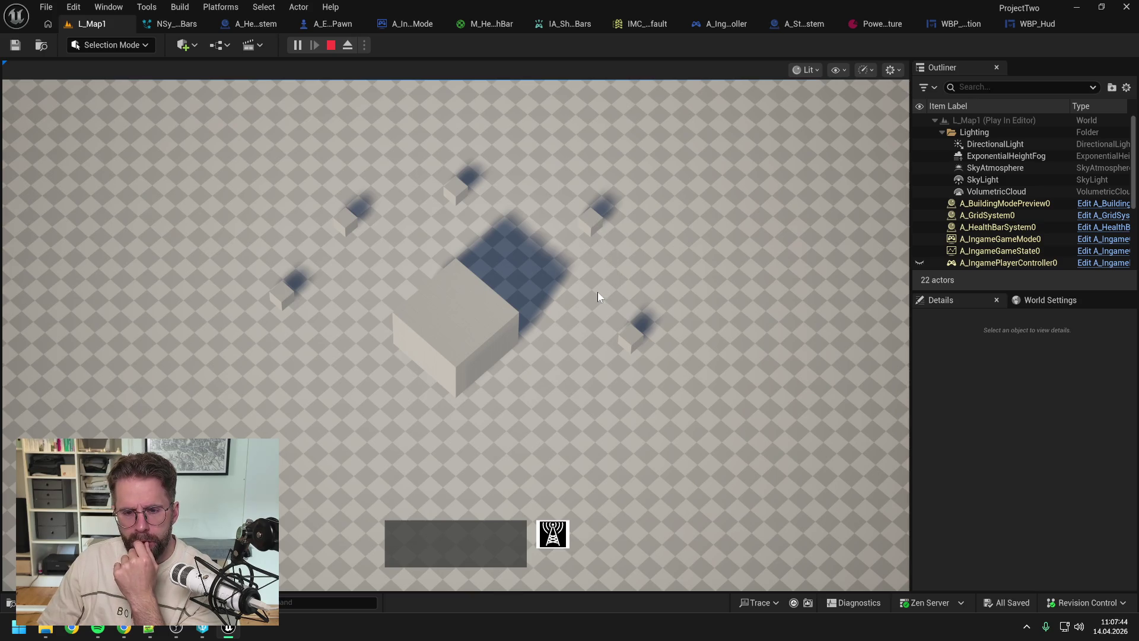
mouse_move(188, 142)
left_mouse_down()
mouse_move(714, 400)
mouse_move(767, 446)
left_mouse_up()
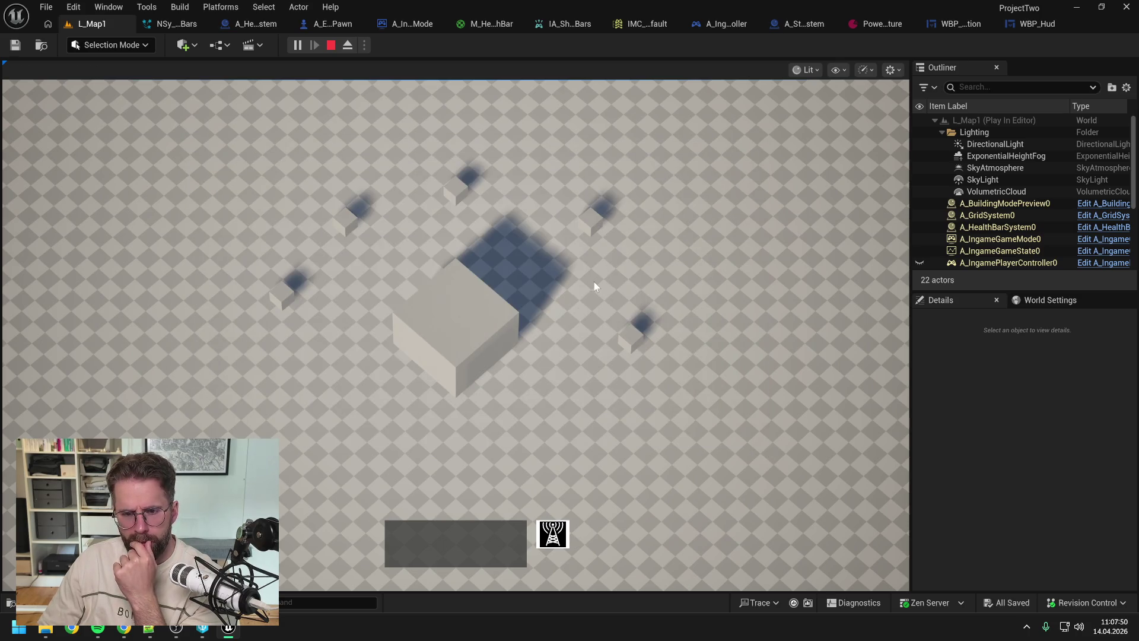
left_click_drag(228, 144, 740, 429)
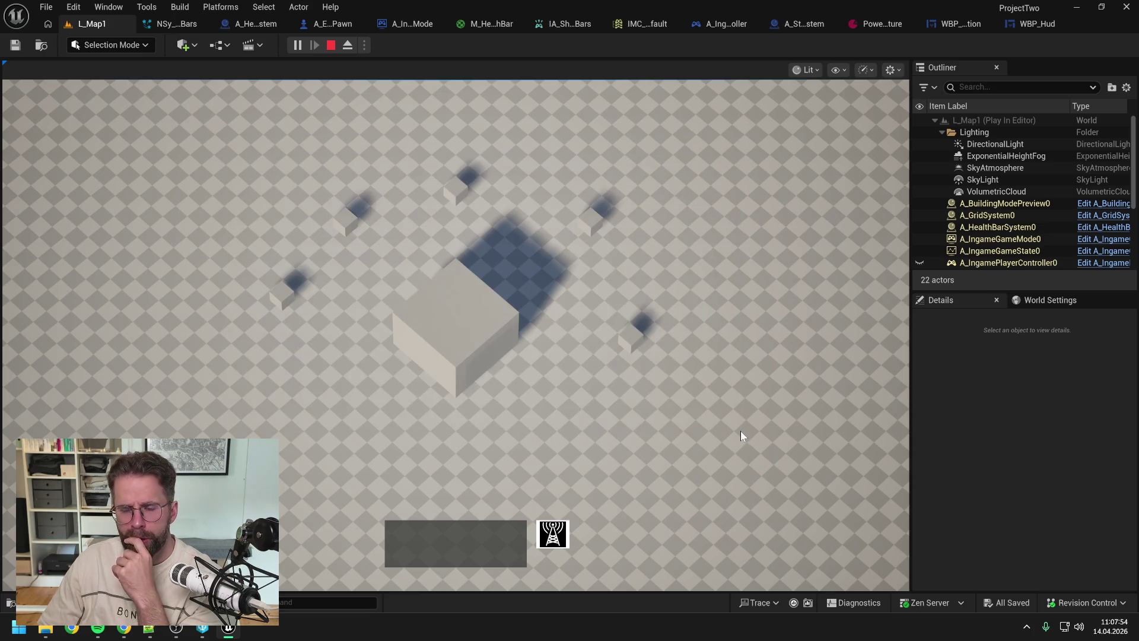
left_click(623, 330)
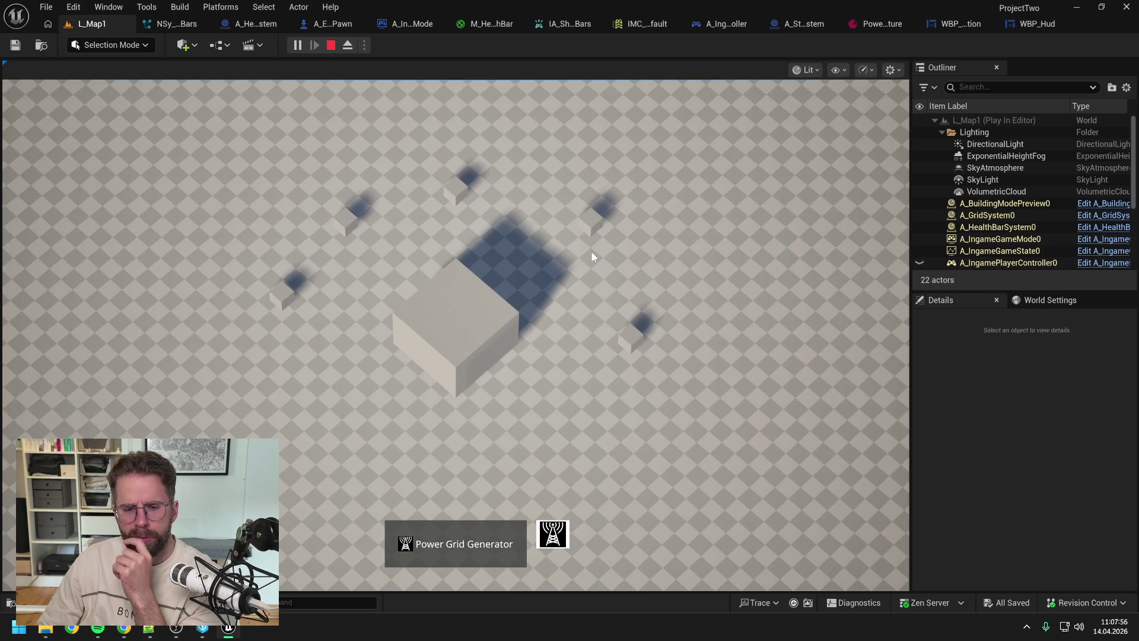
left_click(592, 220)
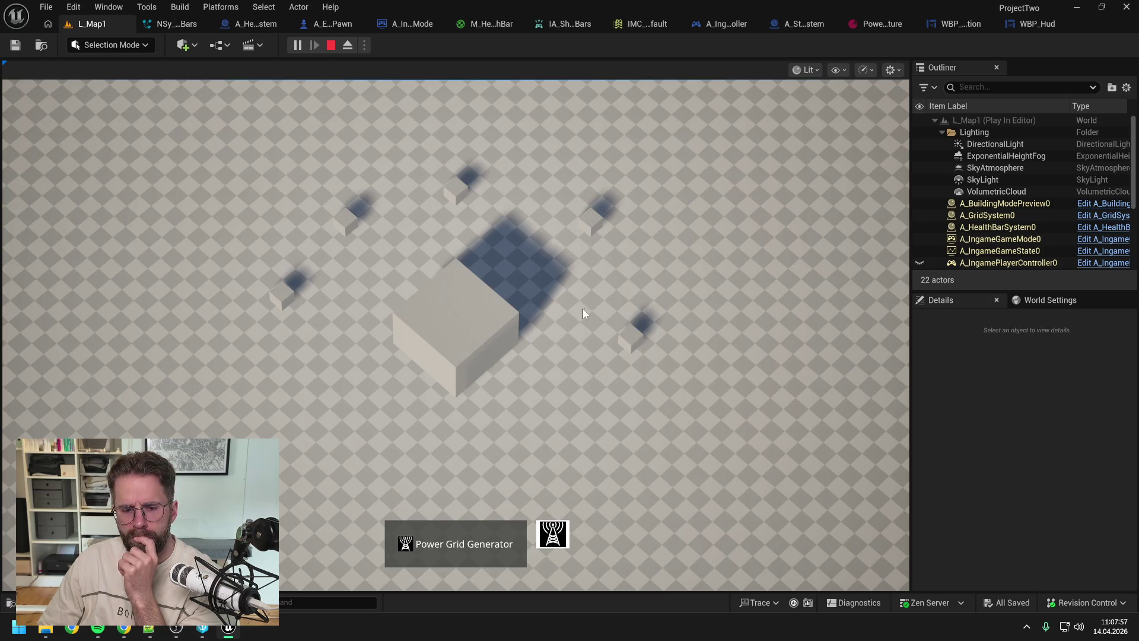
left_click(457, 191)
left_click(346, 219)
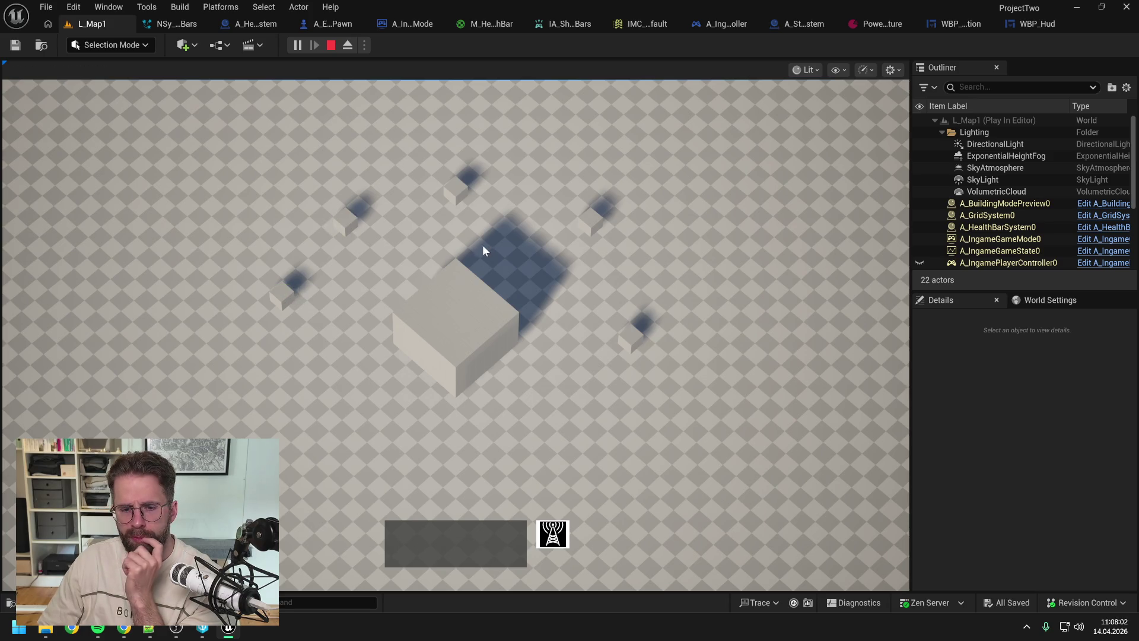
left_click(466, 330)
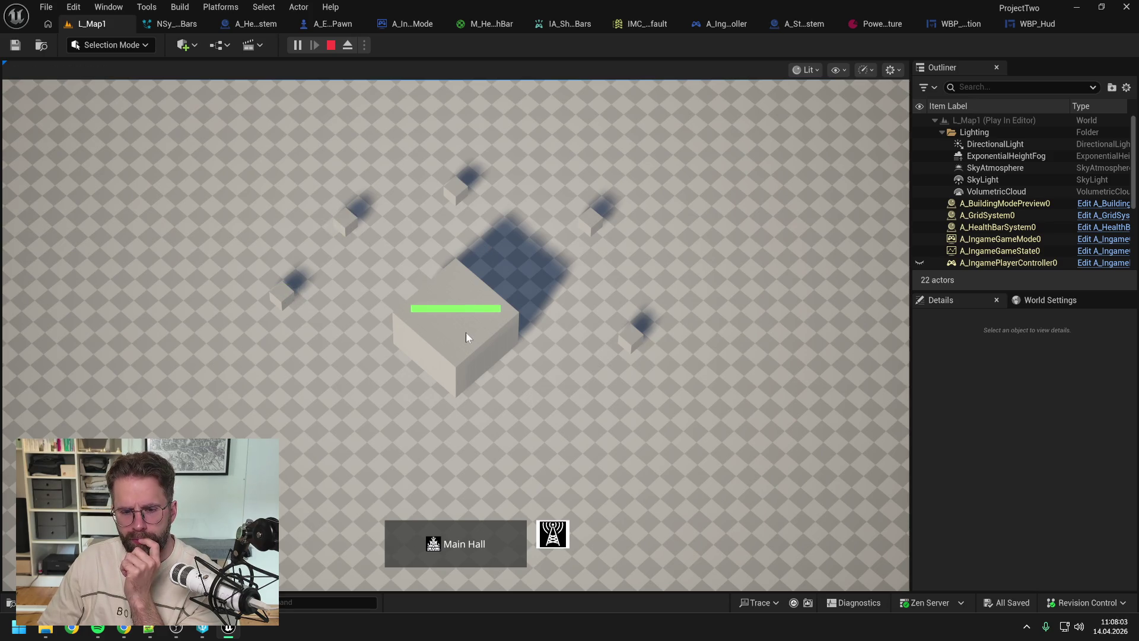
left_click(631, 337)
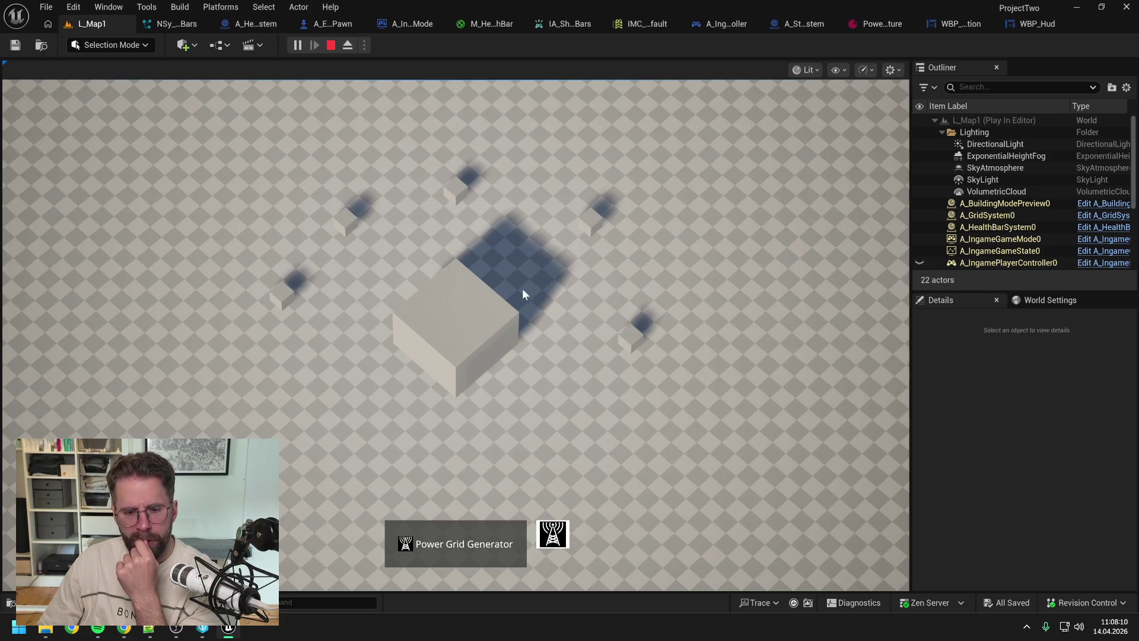
scroll(554, 269, "down", 1)
scroll(592, 316, "up", 1)
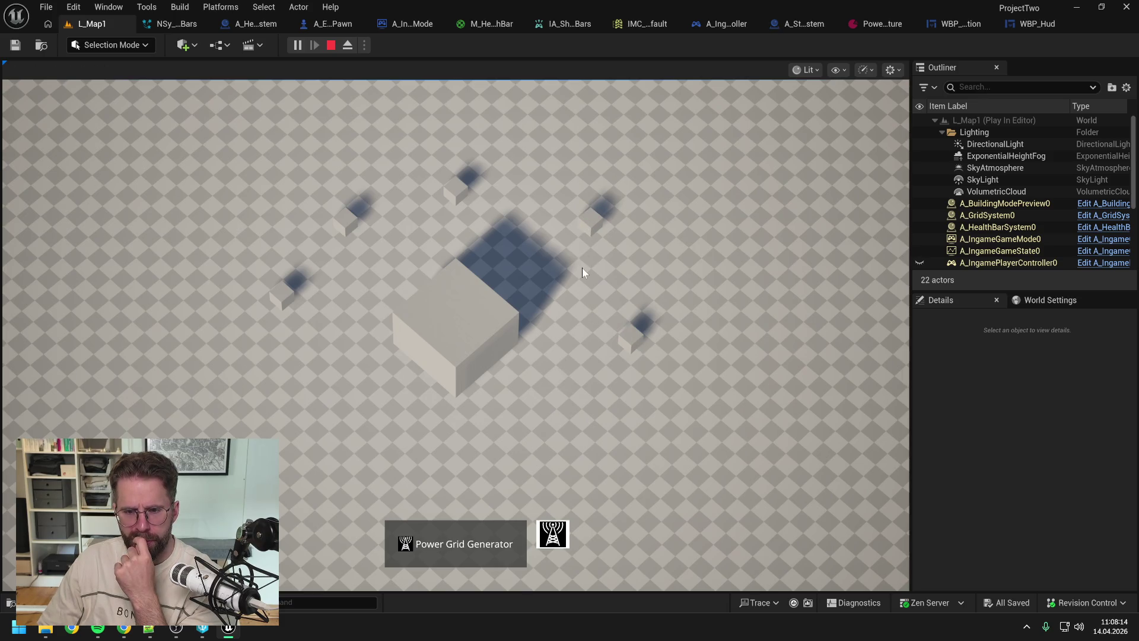
scroll(439, 302, "down", 1)
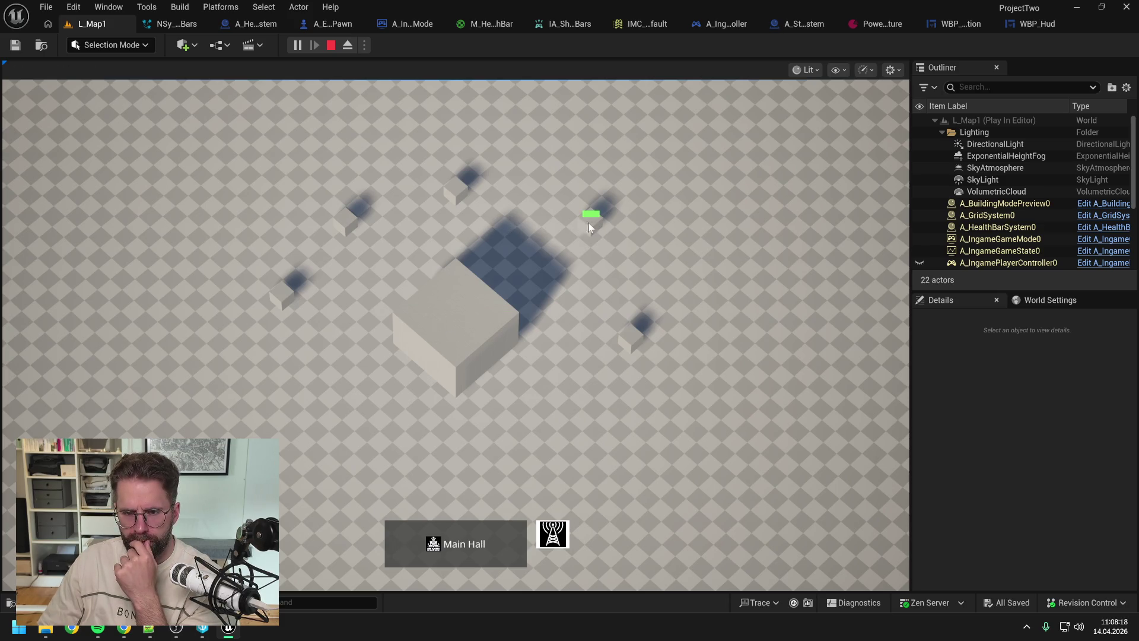
scroll(590, 222, "up", 1)
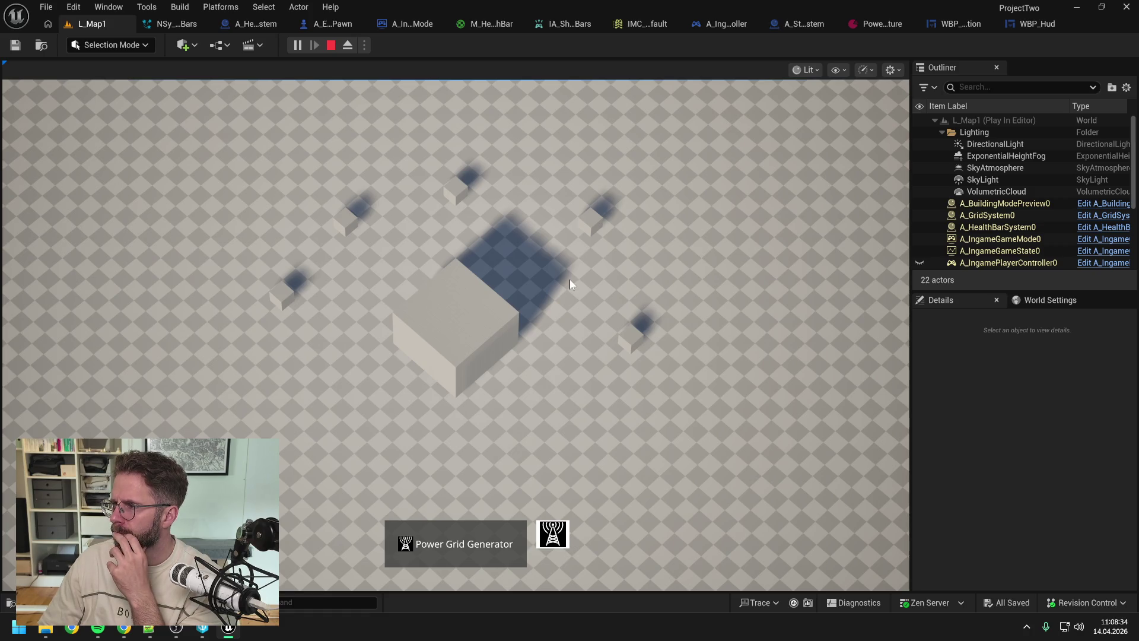
mouse_move(595, 227)
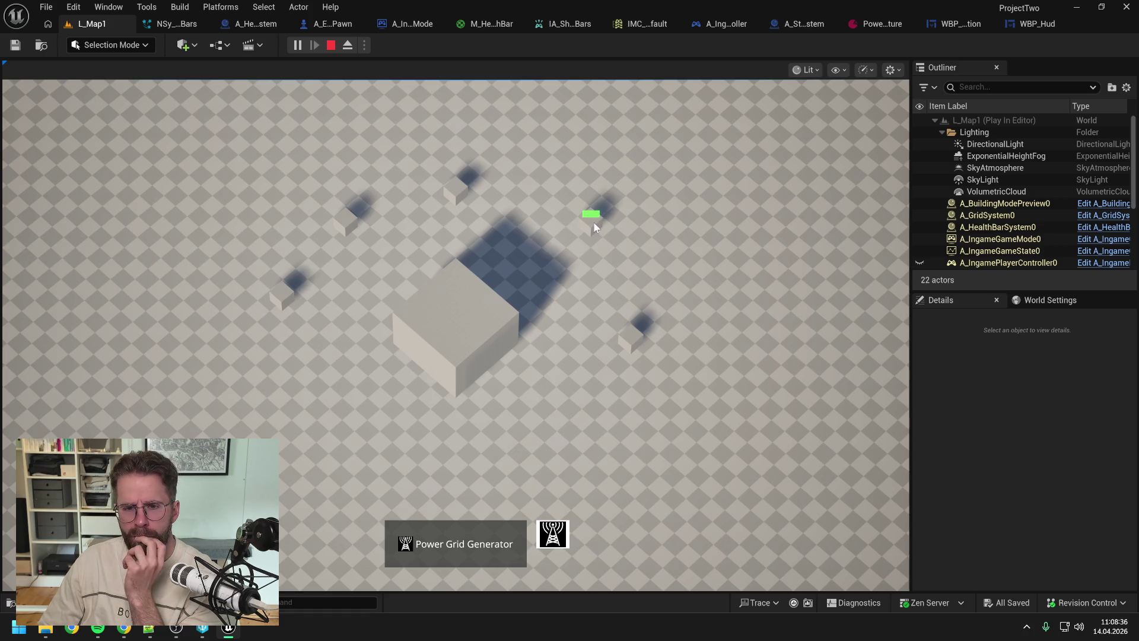
left_click(442, 330)
left_click(630, 338)
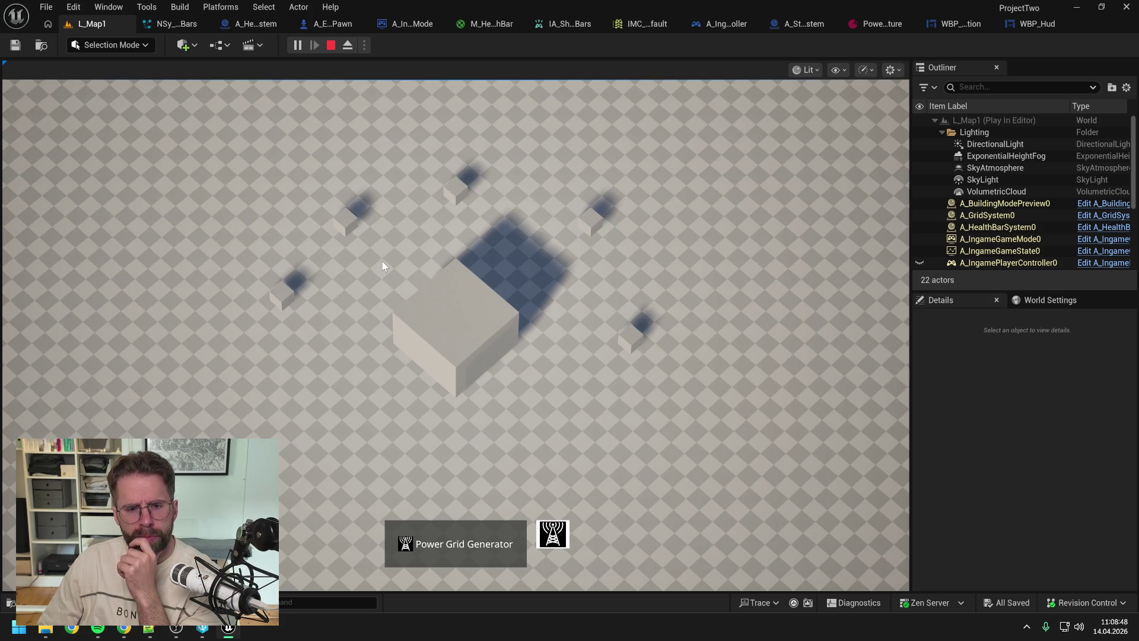
left_click(461, 323)
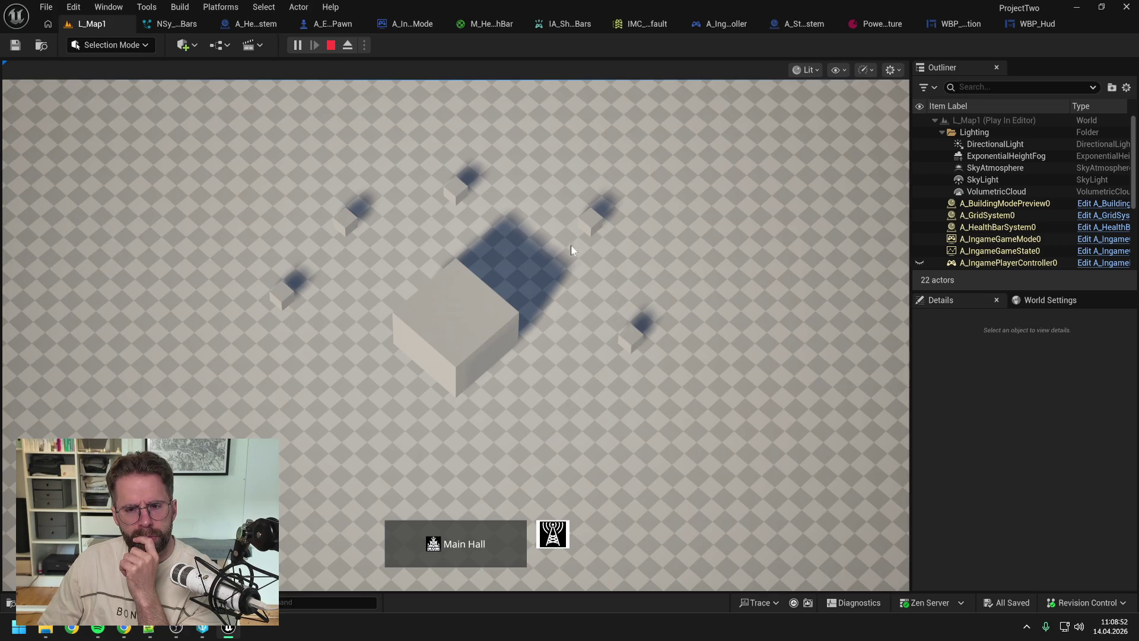
left_click(588, 227)
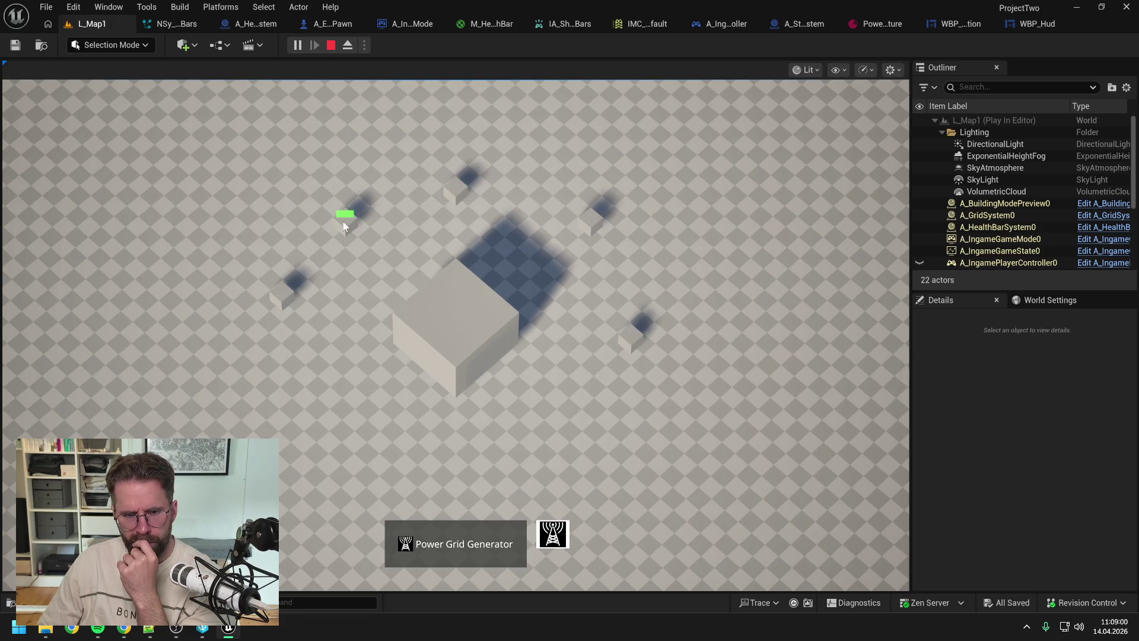
left_click(464, 327)
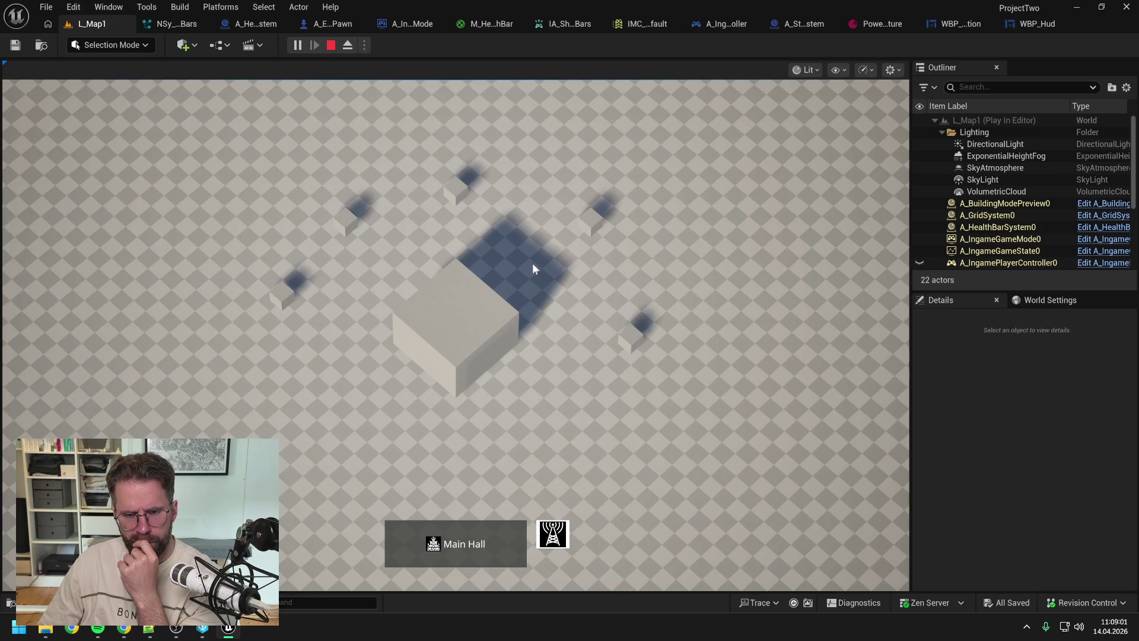
left_click(591, 228)
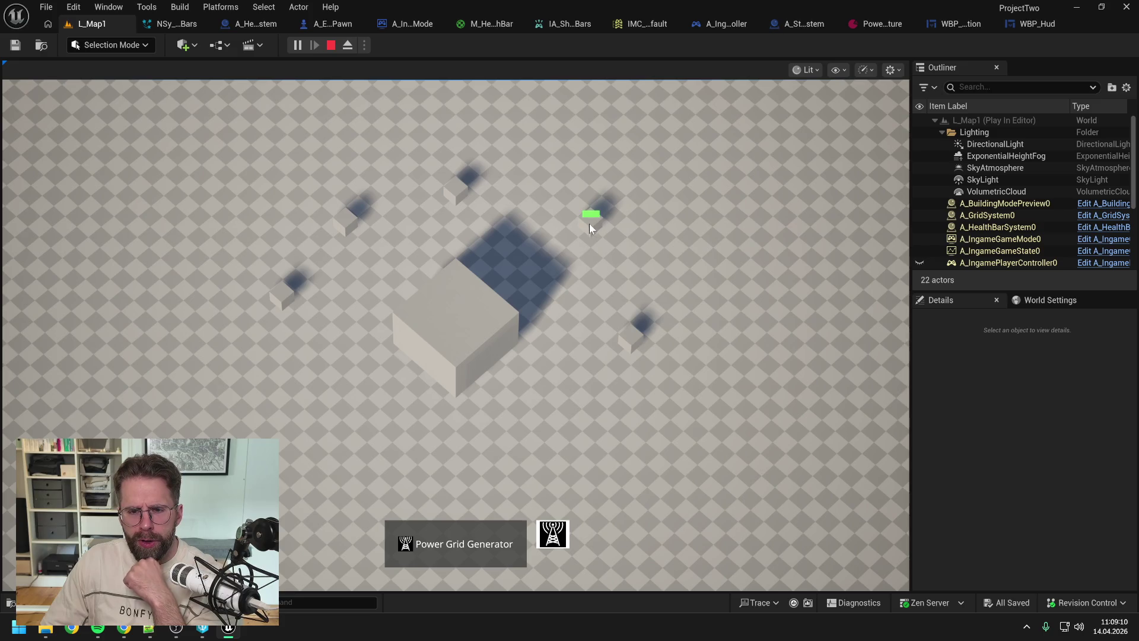
left_click(456, 322)
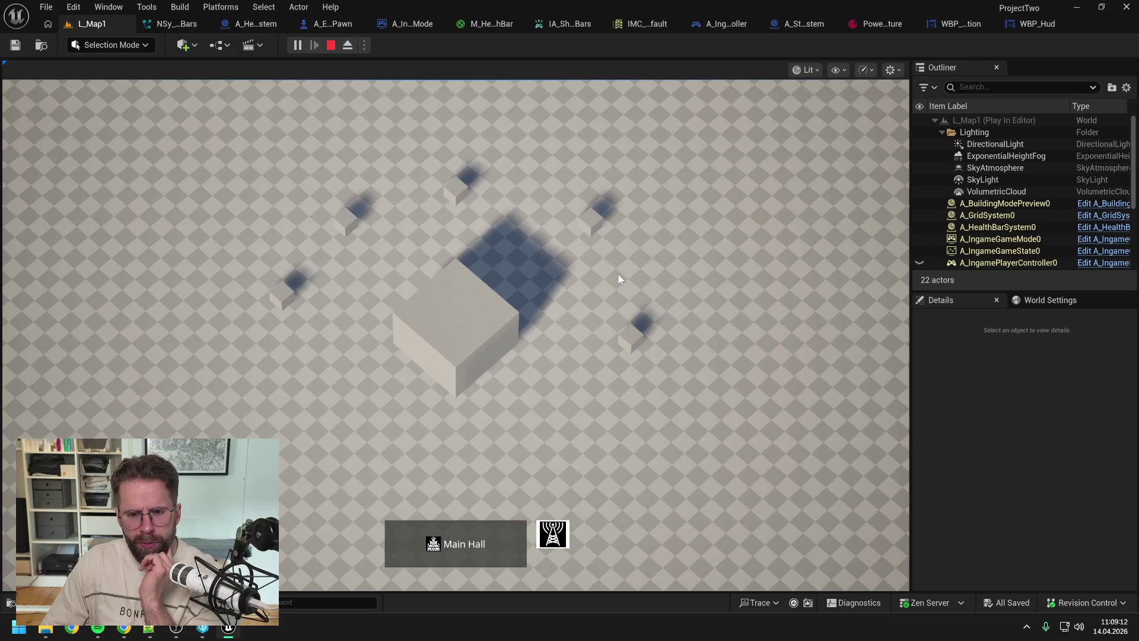
left_click(632, 340)
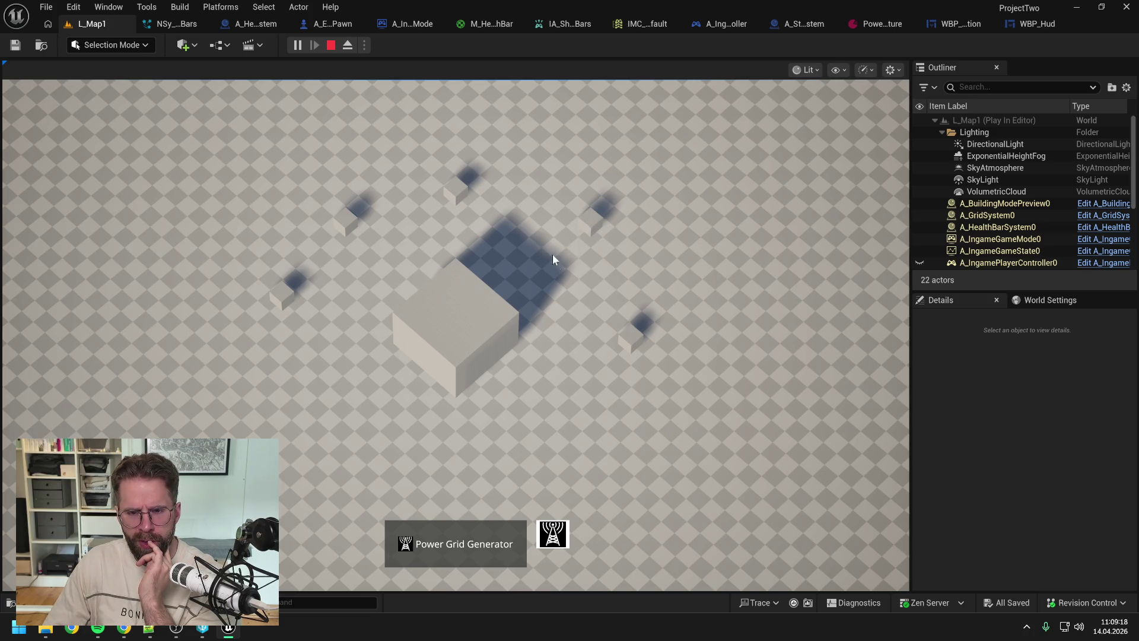
left_click(461, 323)
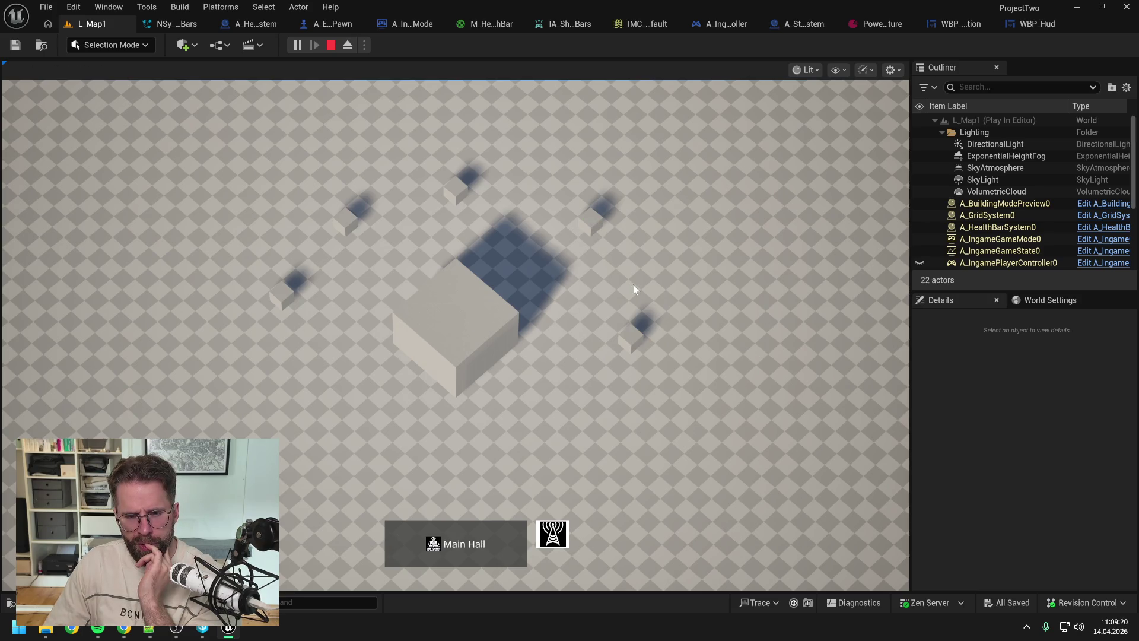
left_click(632, 343)
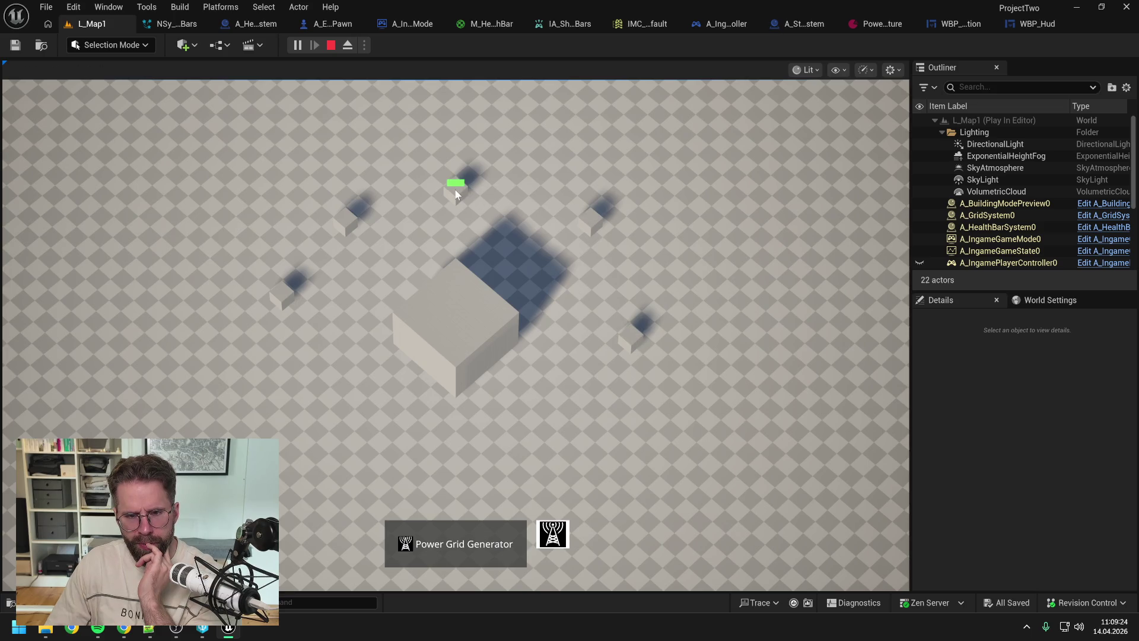